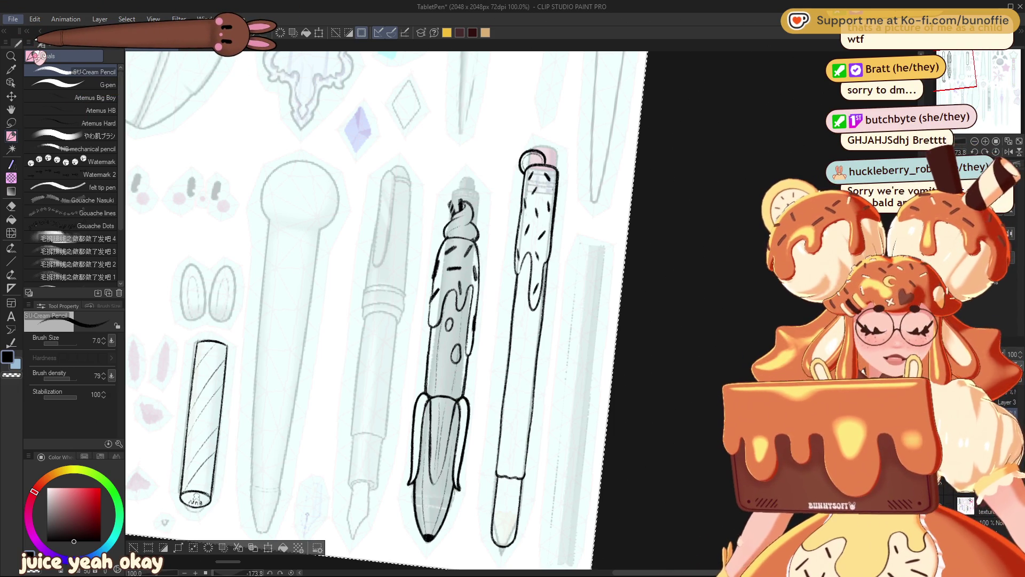
Switch to the Illustration2 pudding-with-raspberry-jam reference photo and zoom out slightly
key("ctrl+Tab")
scroll(752, 374, "down", 1)
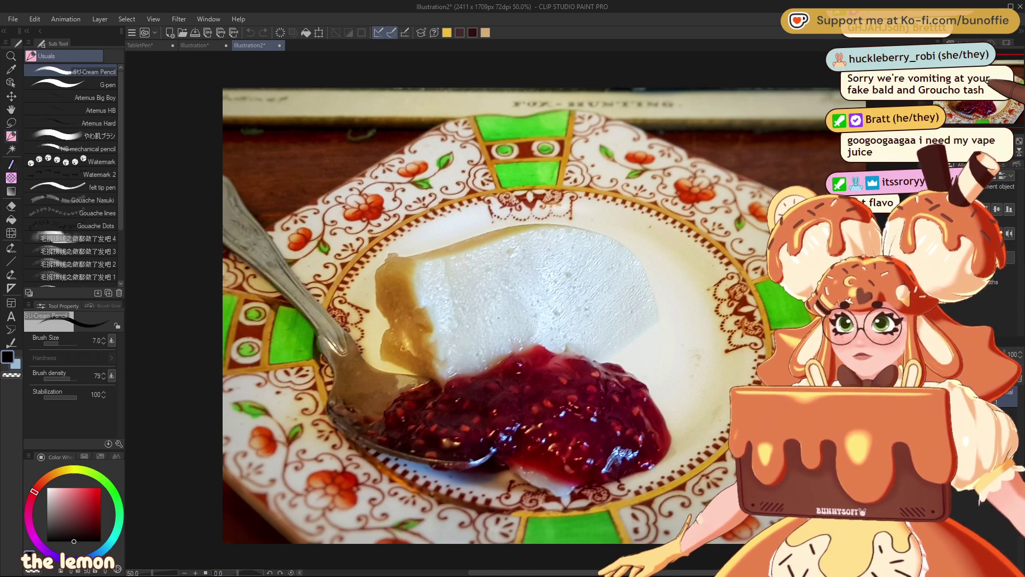
scroll(755, 202, "down", 3)
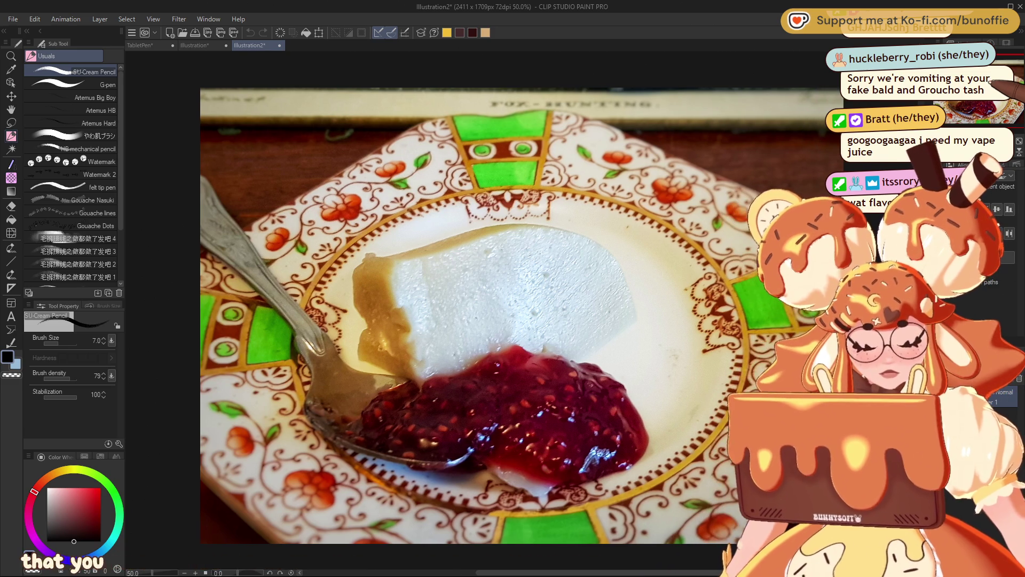
scroll(827, 197, "down", 1)
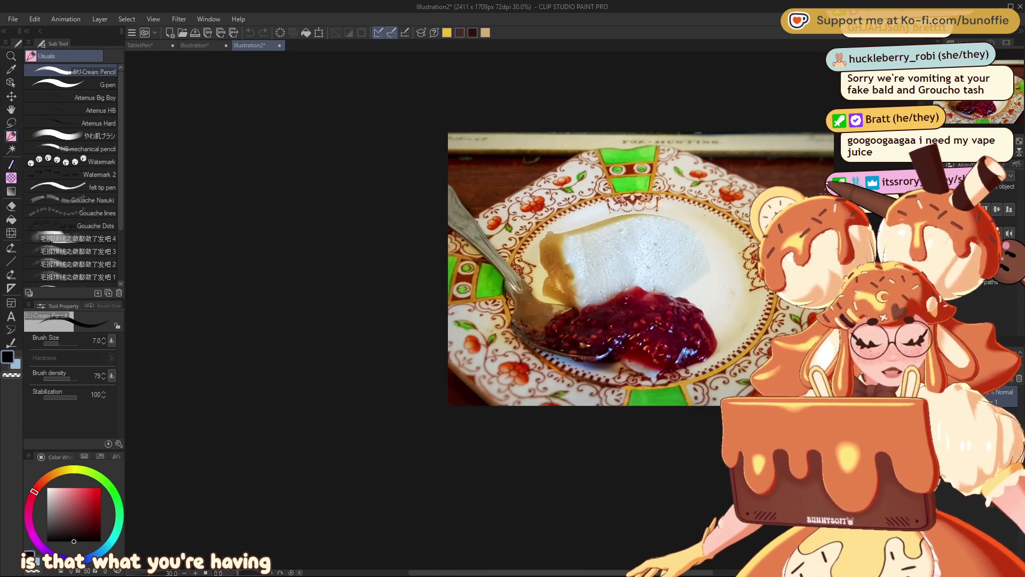
left_click_drag(827, 198, 683, 232)
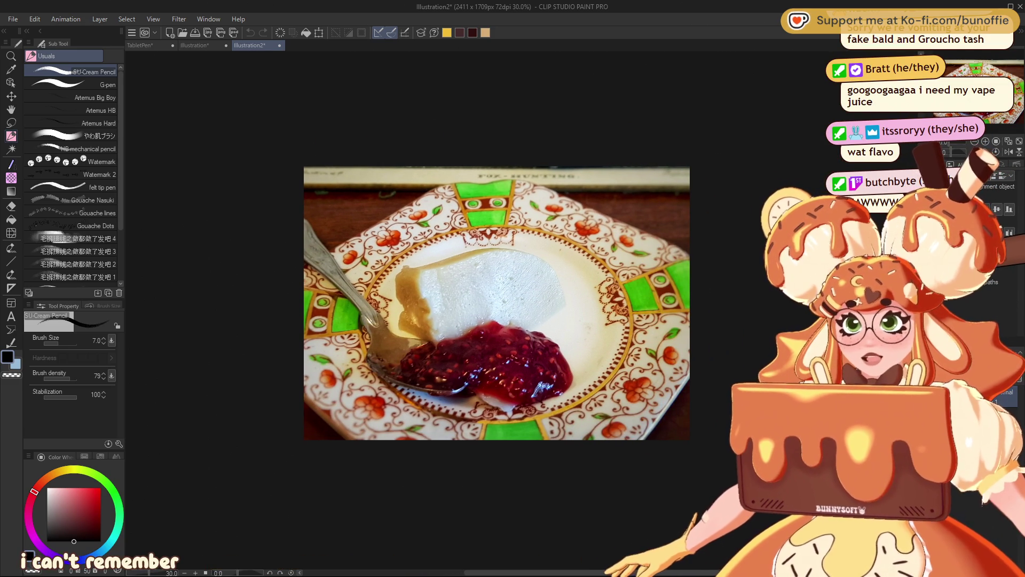
scroll(694, 294, "down", 1)
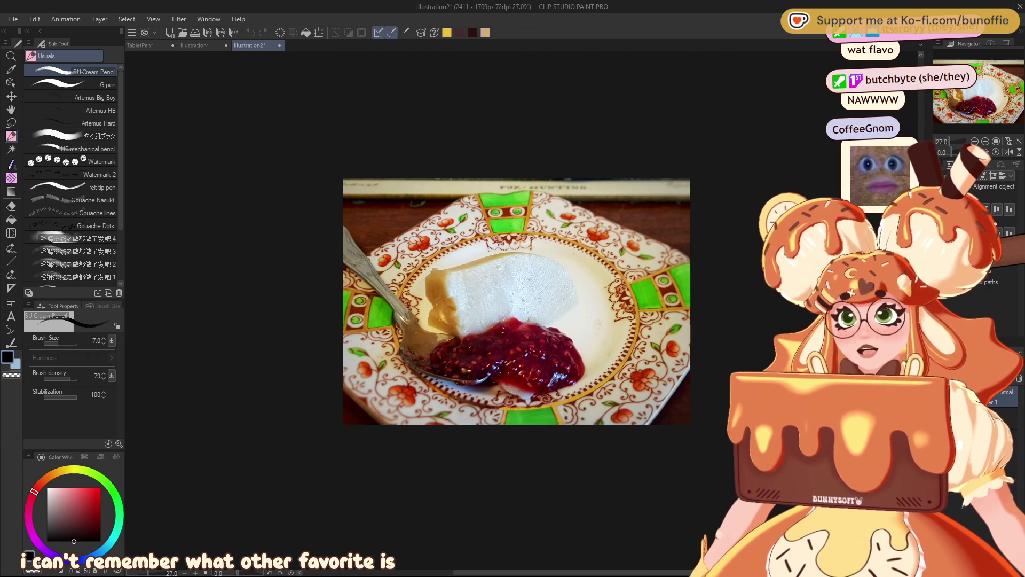
scroll(690, 283, "down", 1)
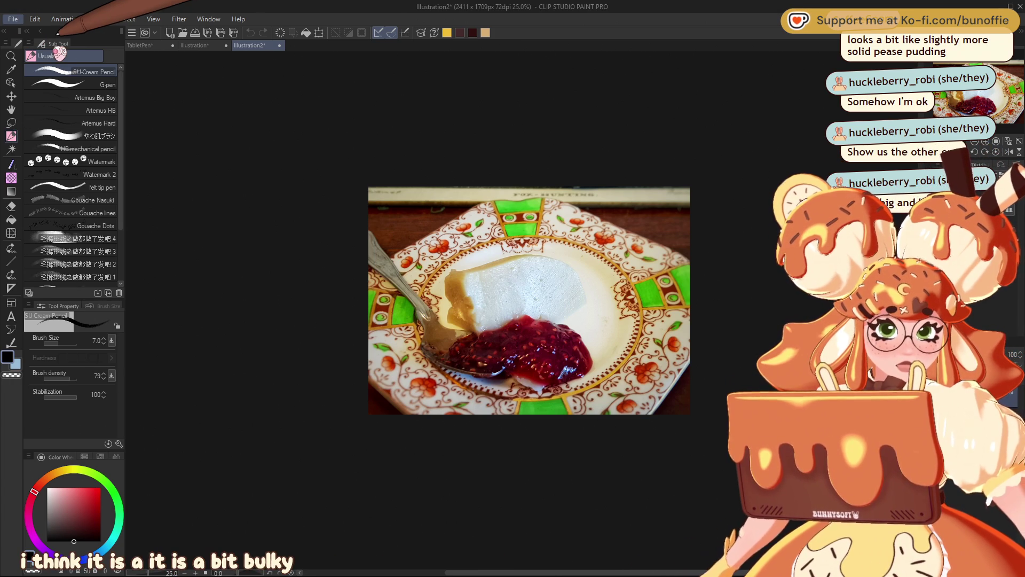
Bring up the dessert-in-a-cup photo, then close it and the candy photo
key("ctrl+alt+shift+n")
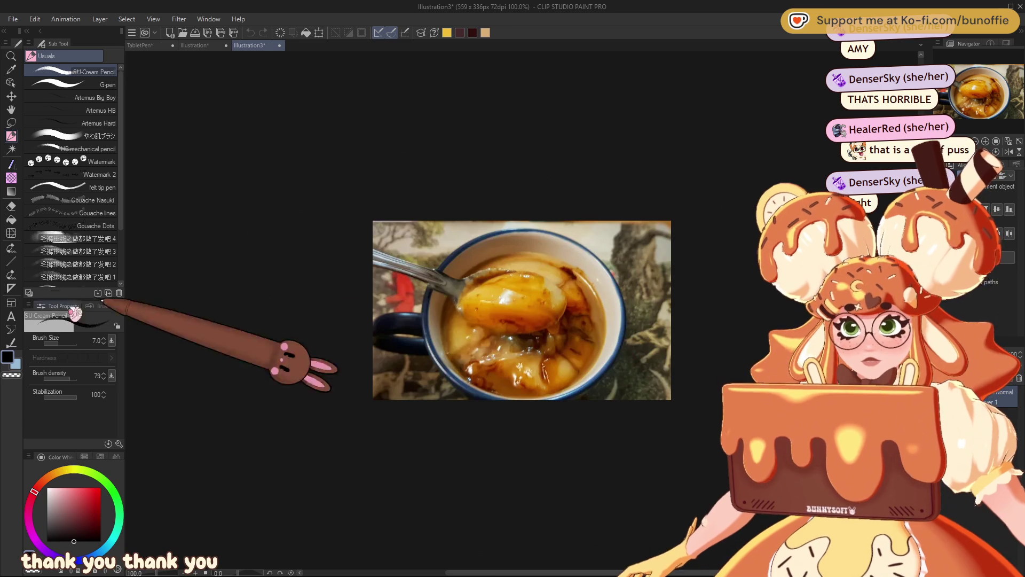
left_click(280, 45)
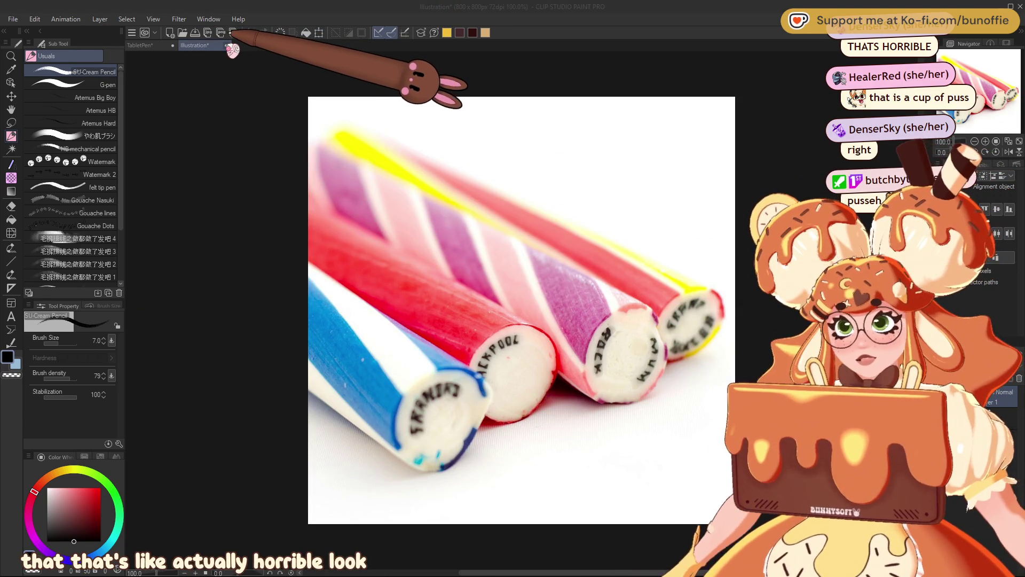
key("ctrl+w")
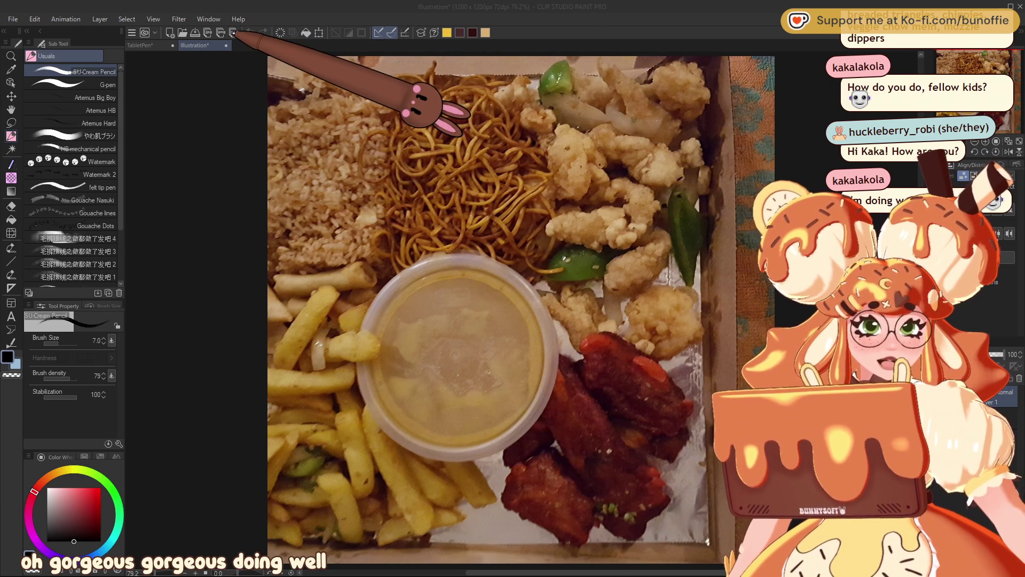
Close the munchy box photo document to return to the TabletPen pen sheet
left_click(226, 45)
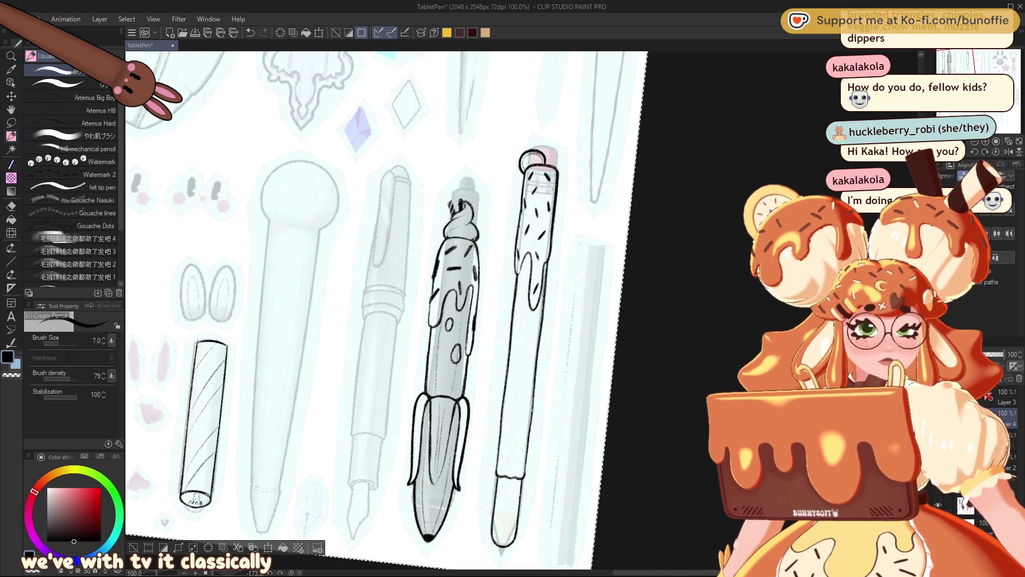
Reset the canvas rotation to 0° and pan the Navigator until the two inked pens are centred
key("ctrl+at")
mouse_move(956, 63)
left_mouse_down()
mouse_move(978, 59)
mouse_move(963, 68)
left_mouse_up()
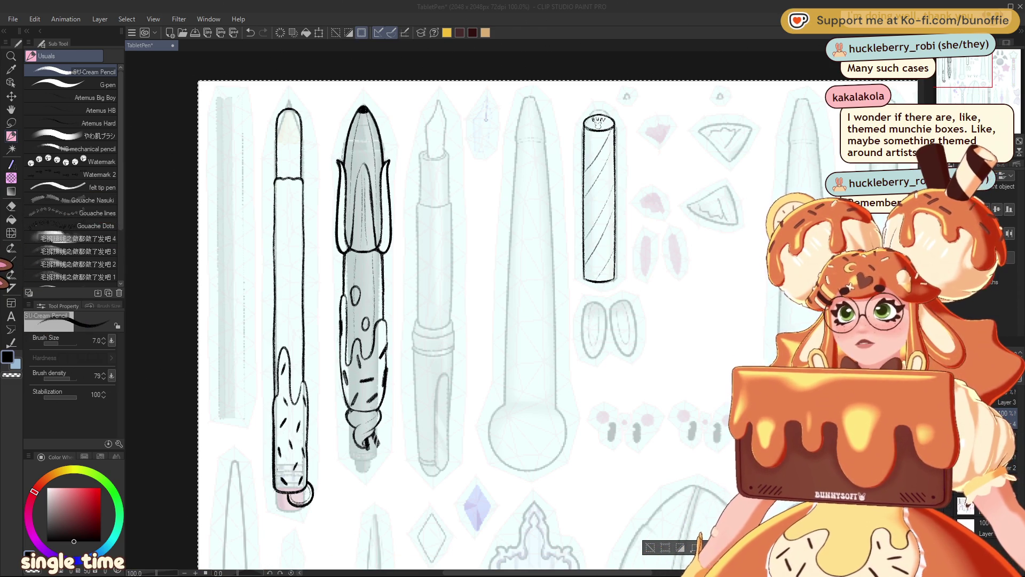
mouse_move(587, 481)
left_mouse_down()
mouse_move(573, 478)
mouse_move(385, 104)
mouse_move(580, 345)
mouse_move(630, 454)
mouse_move(553, 502)
left_mouse_up()
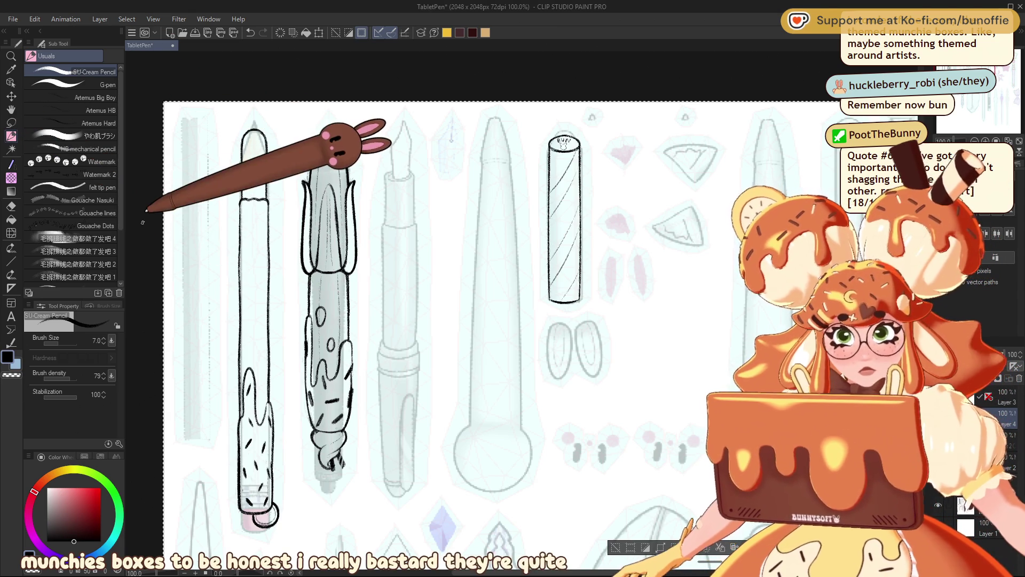
Pan back to the drip-topped pens and rotate the view 180° so the swirl-topped pen stands upright
mouse_move(975, 49)
left_mouse_down()
mouse_move(981, 72)
mouse_move(1007, 46)
mouse_move(1012, 69)
mouse_move(973, 75)
mouse_move(986, 48)
left_mouse_up()
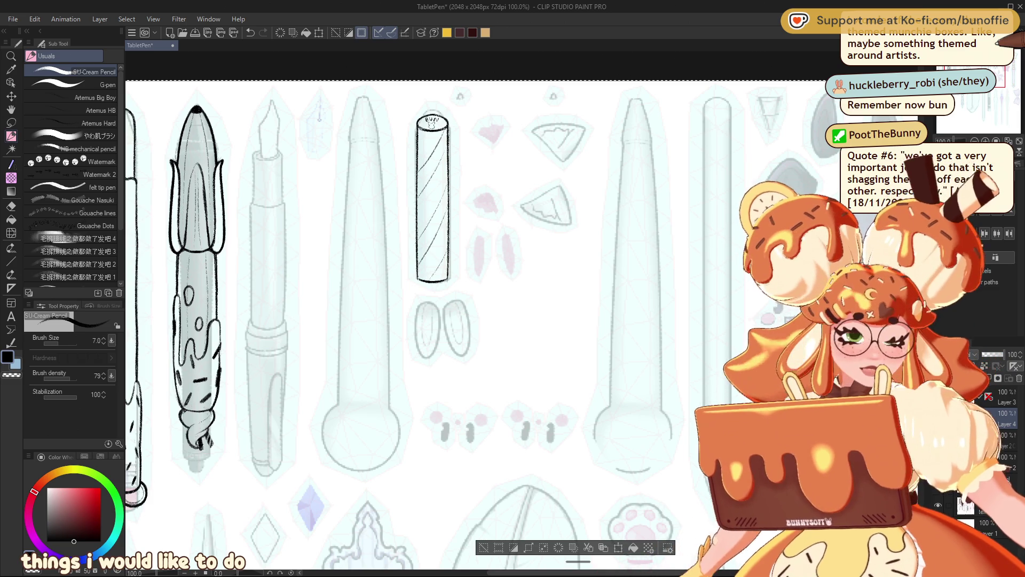
mouse_move(998, 43)
left_mouse_down()
mouse_move(961, 54)
mouse_move(955, 89)
mouse_move(963, 59)
mouse_move(977, 75)
mouse_move(956, 61)
mouse_move(947, 69)
left_mouse_up()
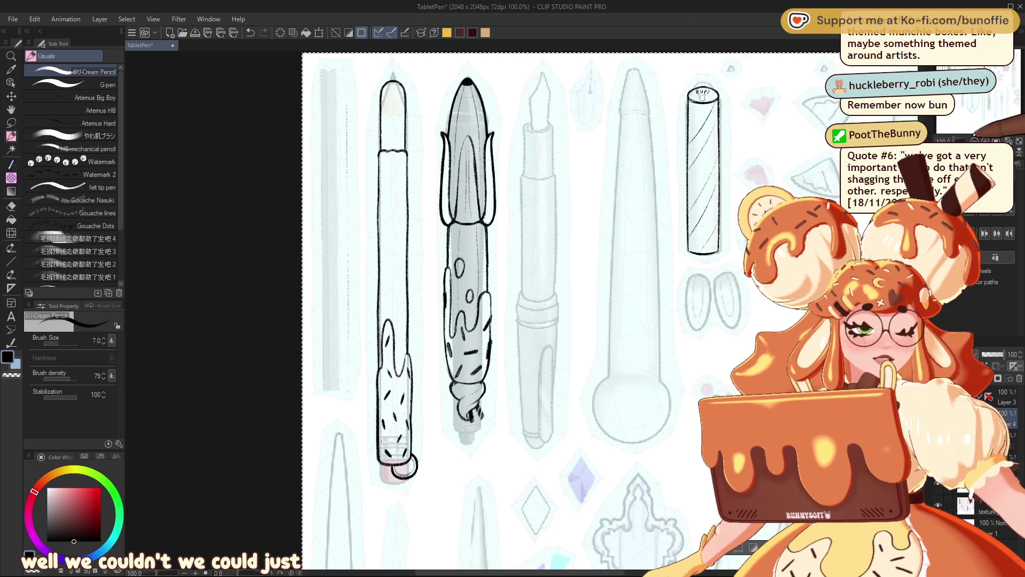
key("minus")
key("minus")
key("minus")
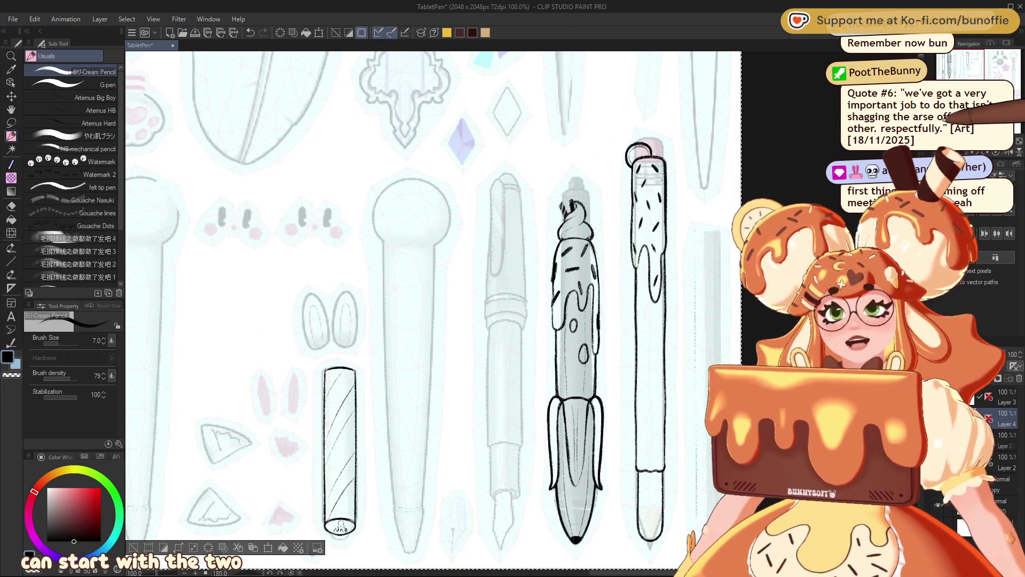
left_click_drag(965, 75, 973, 58)
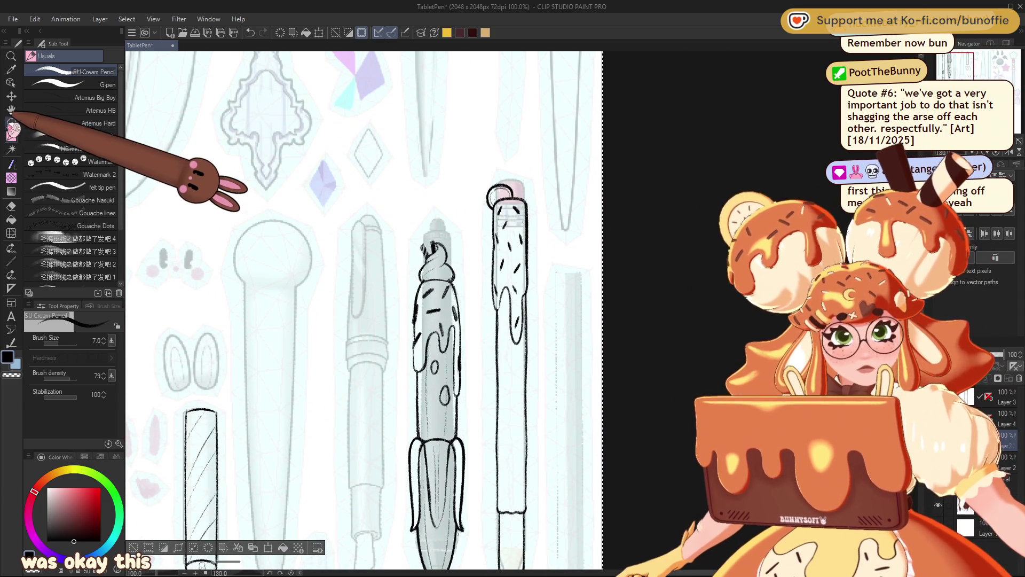
left_click(11, 122)
Enclose the pen's swirl top in a rectangular selection and apply a scale/rotate transform
mouse_move(401, 223)
left_mouse_down()
mouse_move(458, 246)
mouse_move(474, 291)
mouse_move(468, 312)
left_mouse_up()
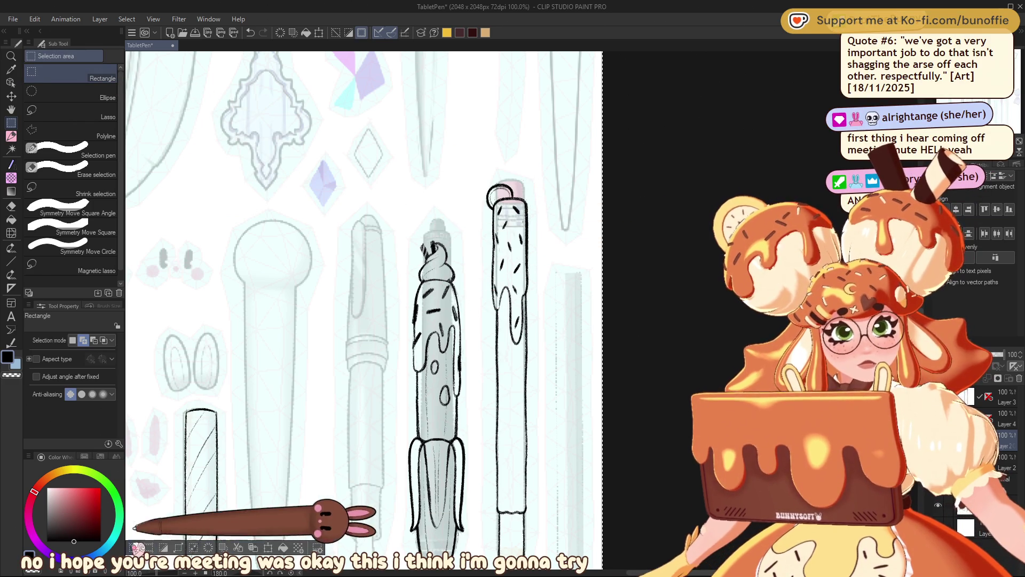
mouse_move(396, 217)
left_mouse_down()
mouse_move(473, 300)
mouse_move(460, 276)
left_mouse_up()
key("ctrl+t")
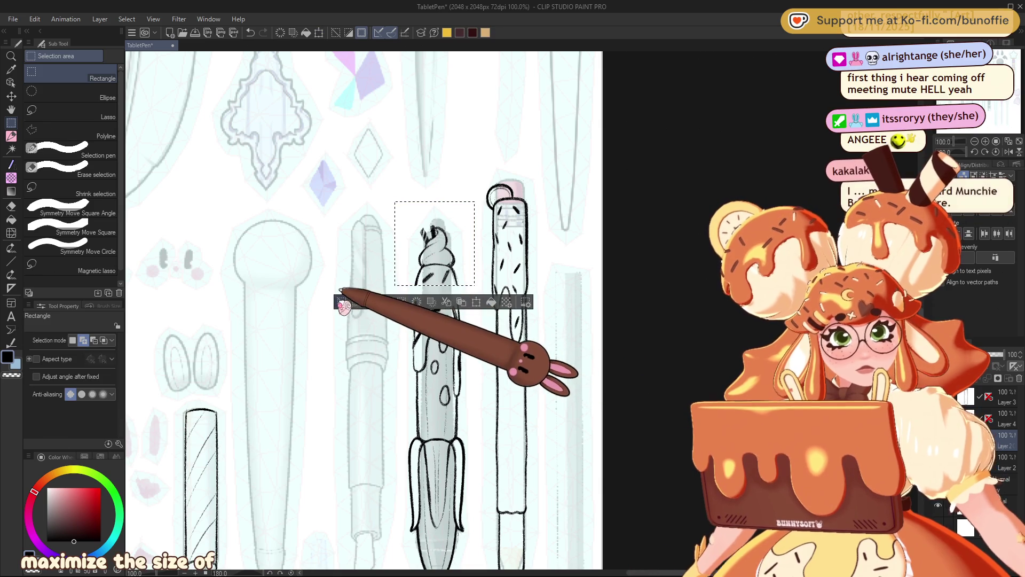
key("Return")
Ink bold outlines down the pen's sides with the SU-Cream Pencil and fill its bottom tip black
left_click(11, 135)
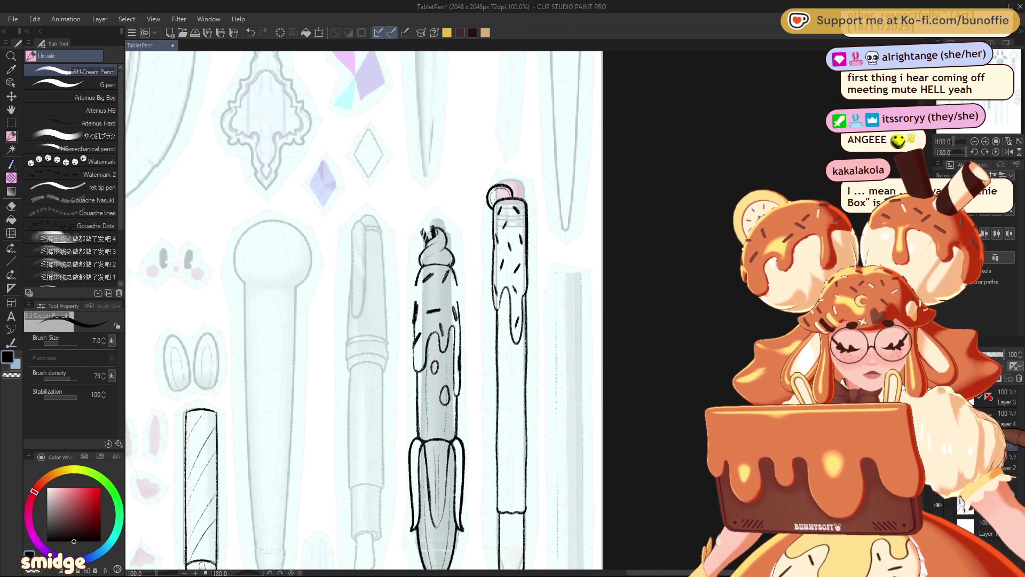
left_click_drag(419, 274, 415, 320)
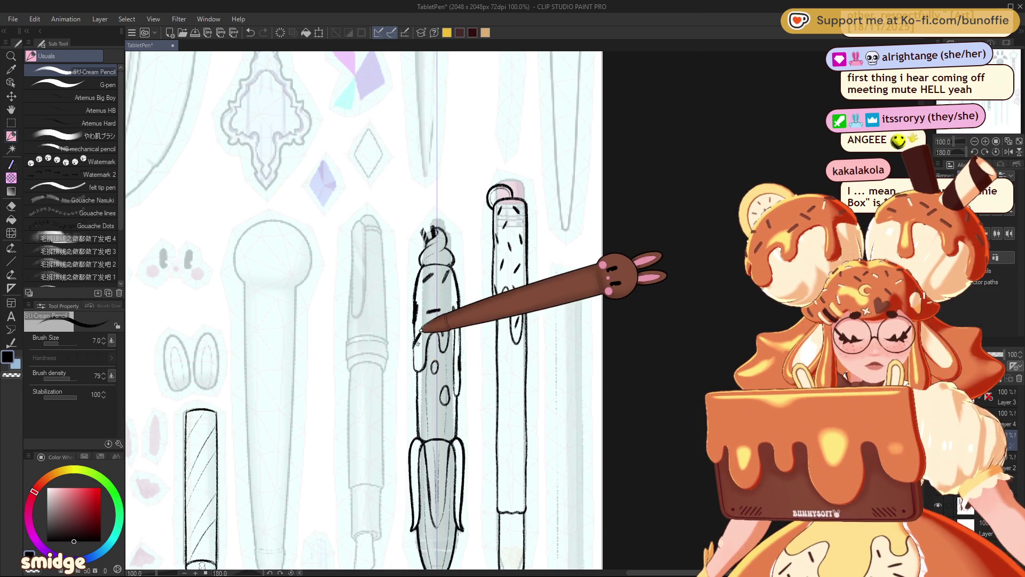
left_click(975, 141)
left_click(990, 141)
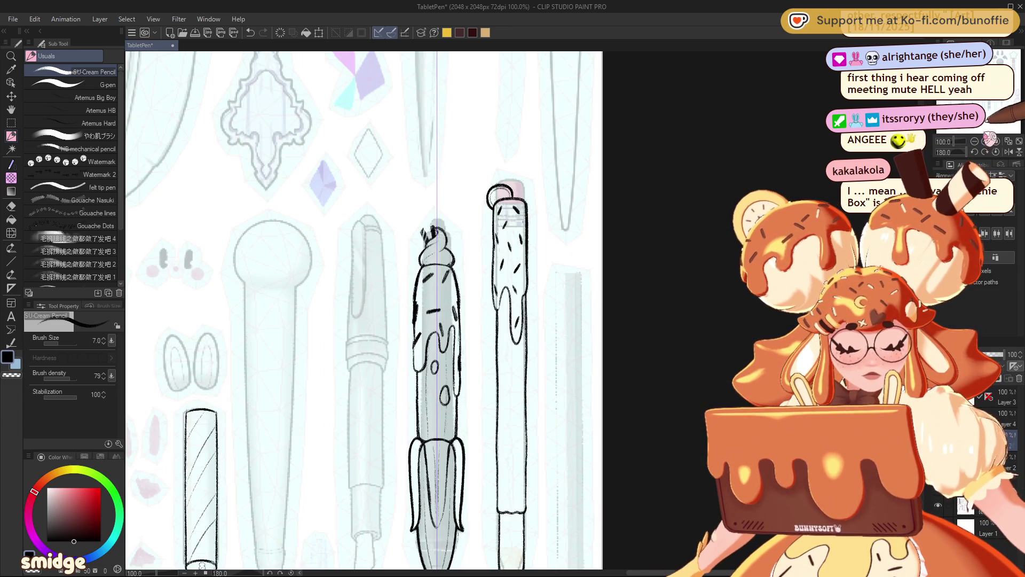
left_click_drag(983, 91, 988, 97)
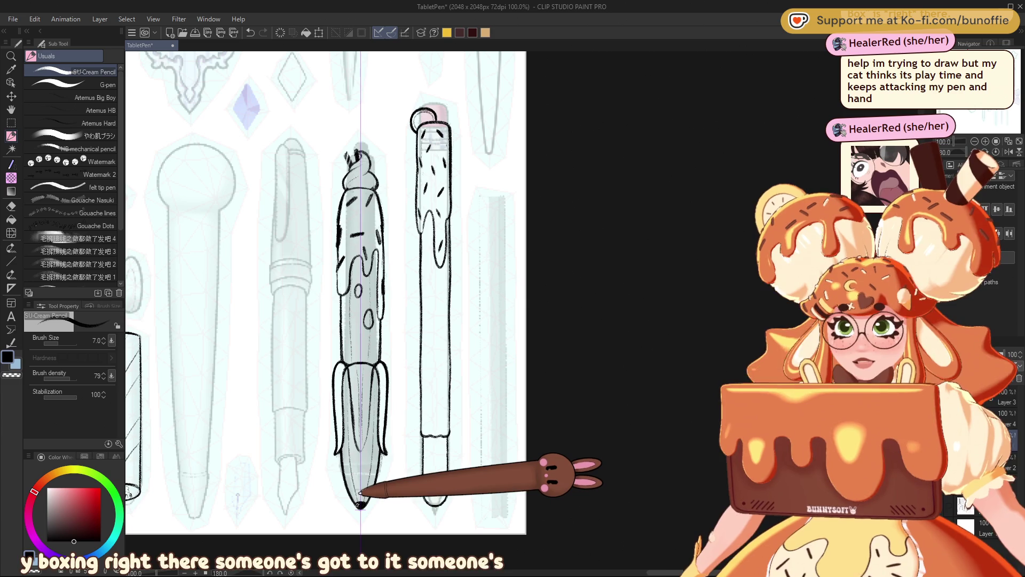
left_click_drag(360, 504, 361, 505)
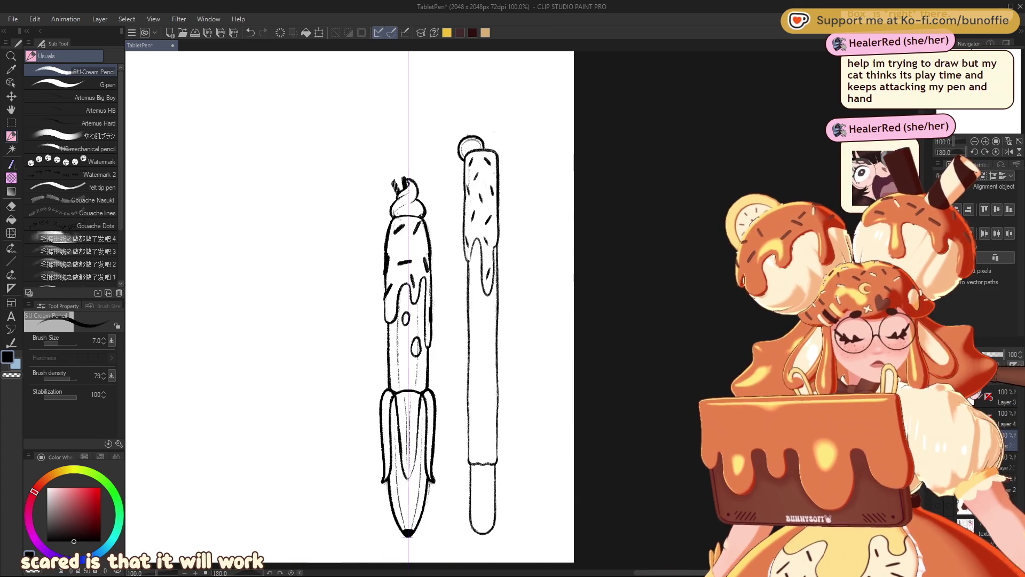
Undo the last stroke, hide the second drip-topped pen, and fade the drip pen sketch to 19% opacity
key("ctrl+z")
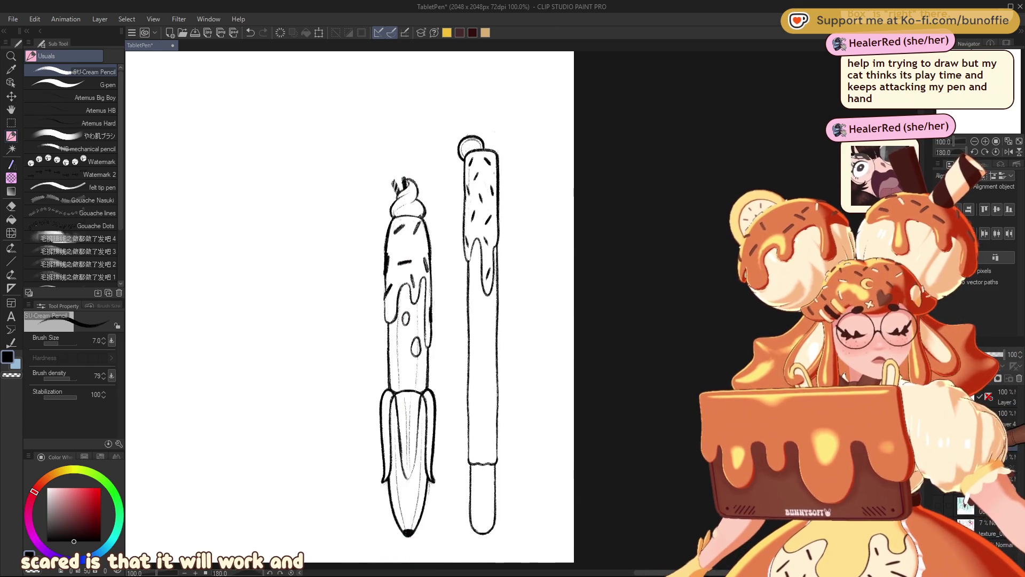
key("Delete")
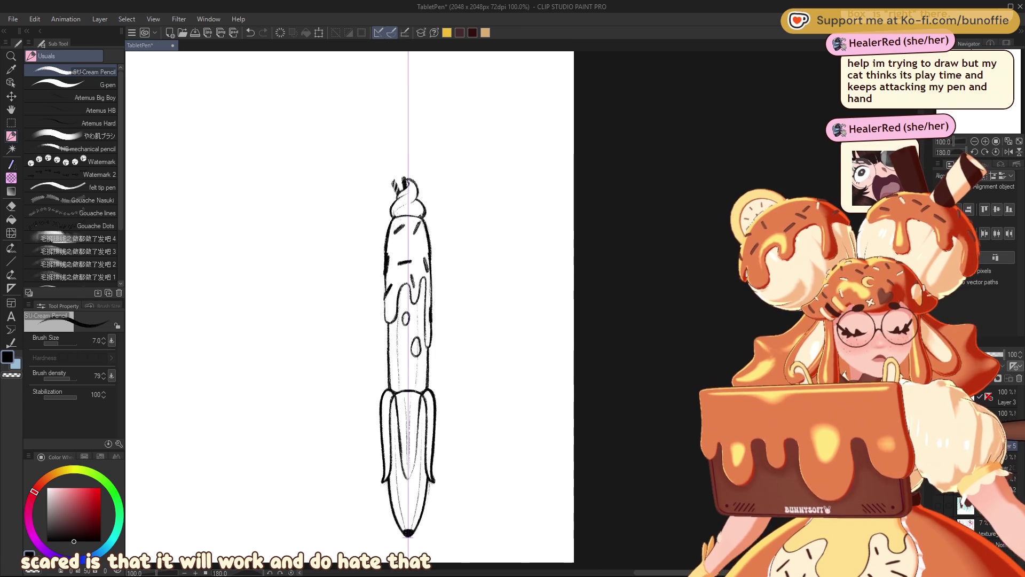
left_click_drag(1008, 354, 993, 354)
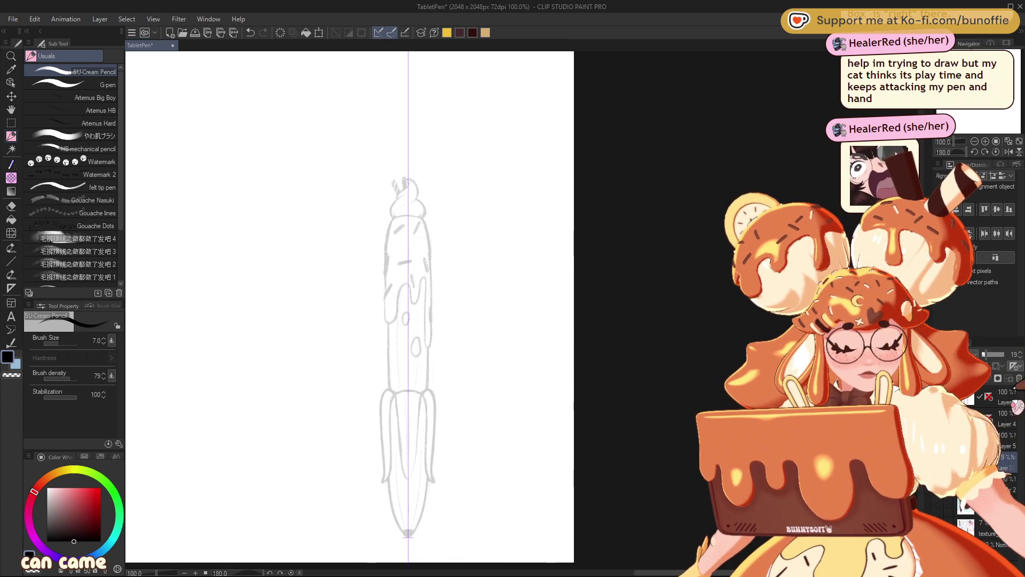
scroll(534, 267, "up", 2)
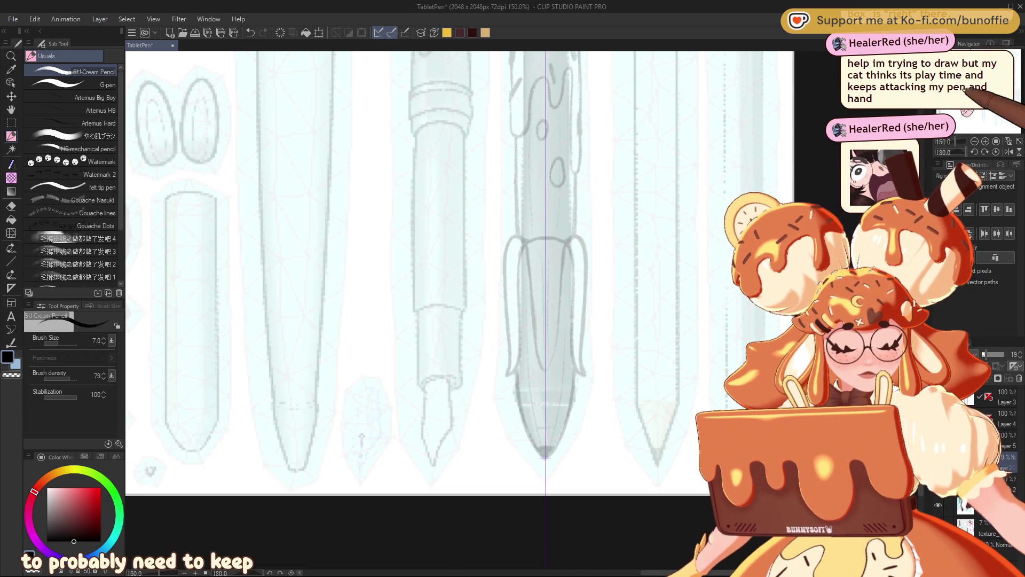
Nudge the drip pen sketch layer slightly right with the layer move tool
mouse_move(545, 267)
left_mouse_down()
mouse_move(371, 271)
mouse_move(403, 308)
left_mouse_up()
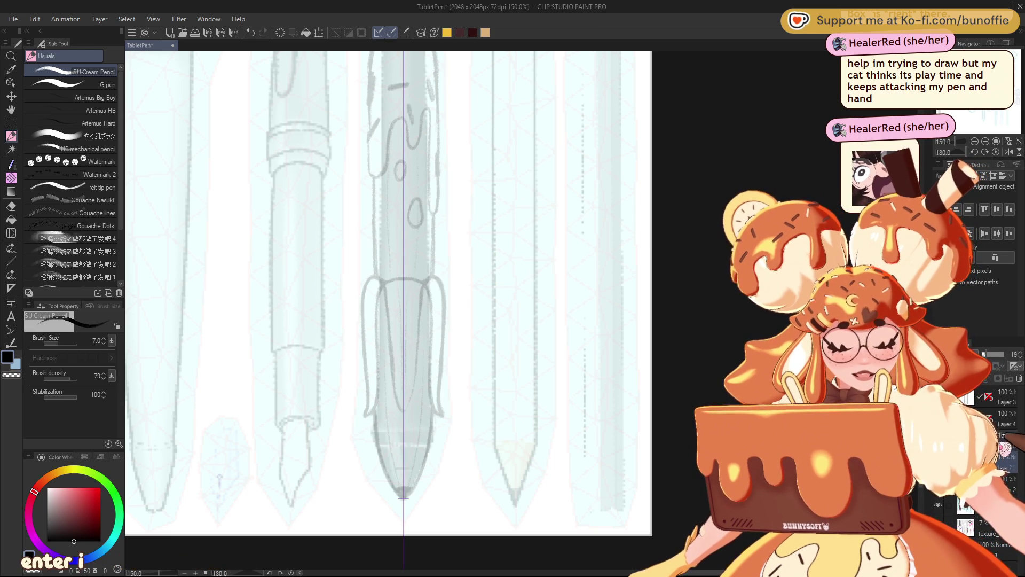
key("k")
left_click_drag(403, 498, 404, 497)
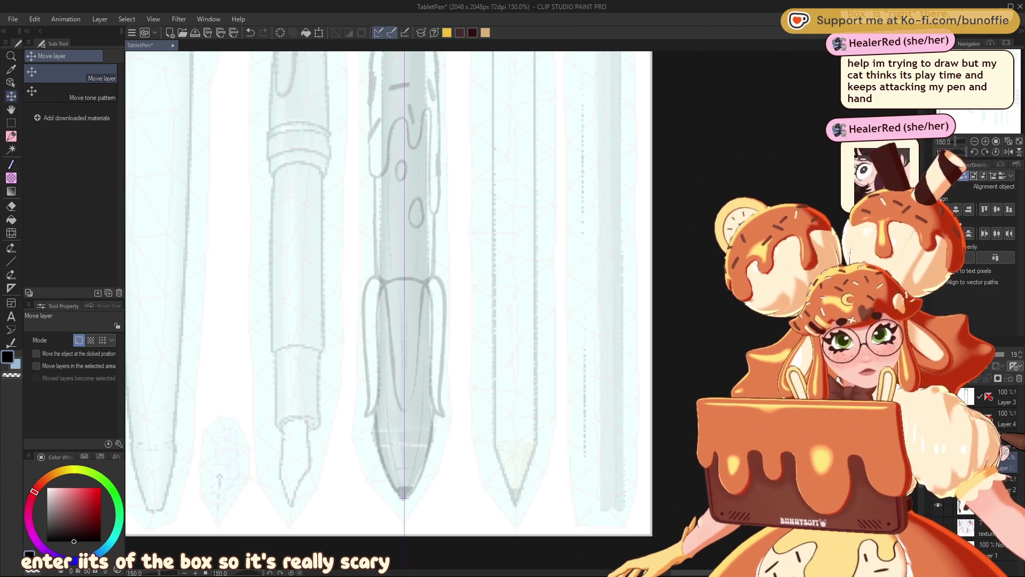
Switch to the Figure Curve tool with a thinner line and try, then undo, a V curve near the tip
key("p")
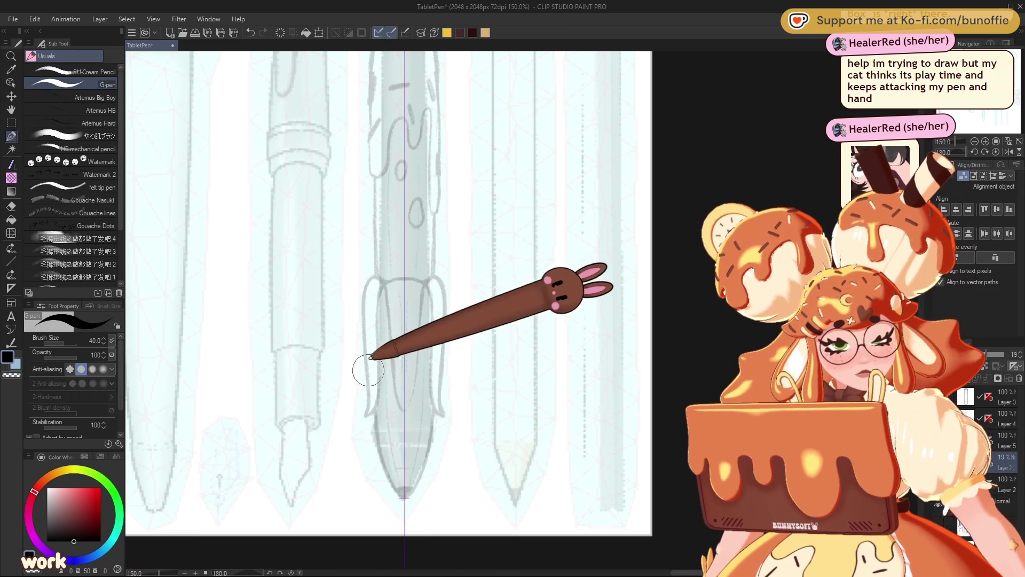
key("u")
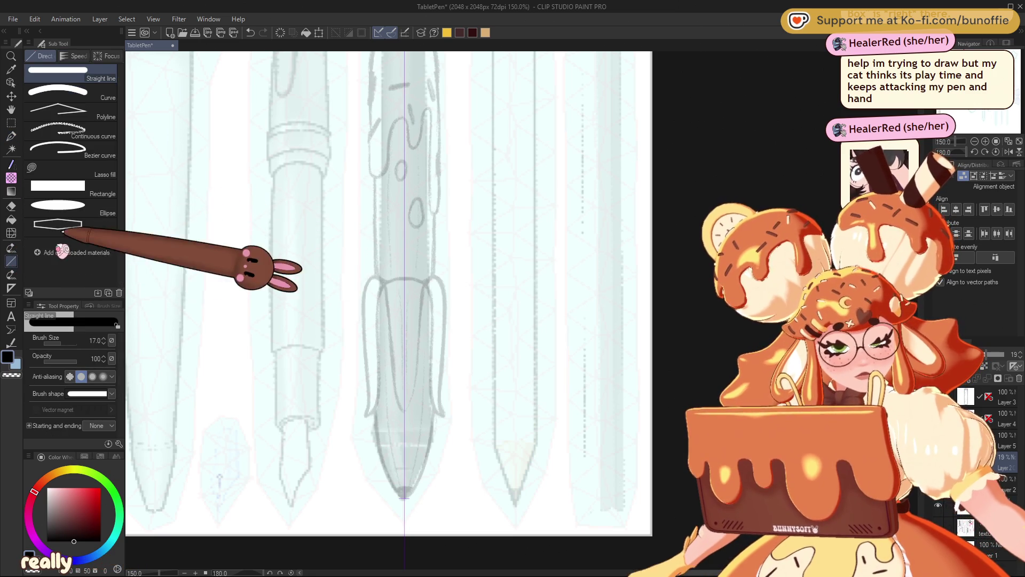
key("bracketleft")
key("bracketleft")
key("bracketleft")
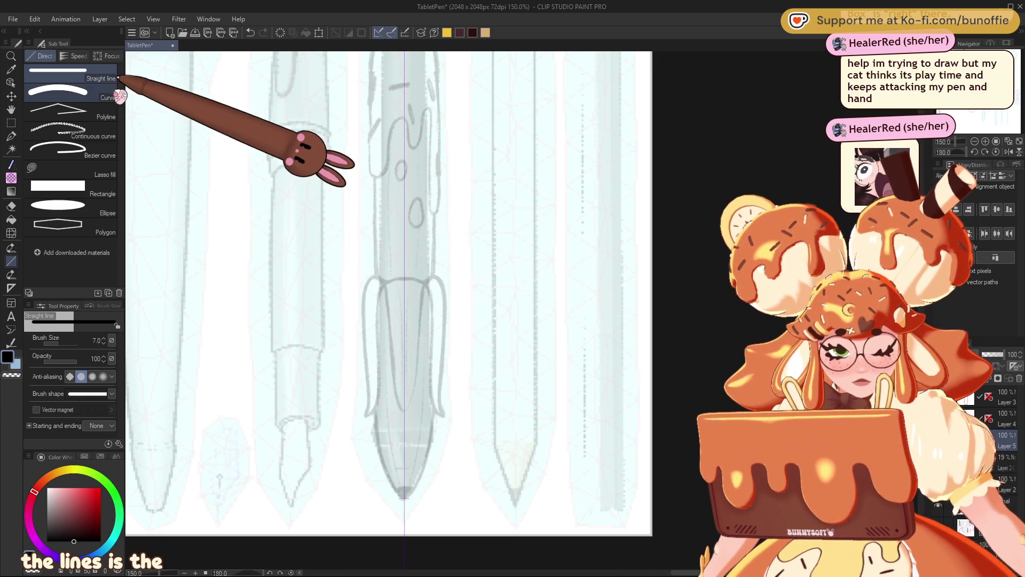
left_click(80, 94)
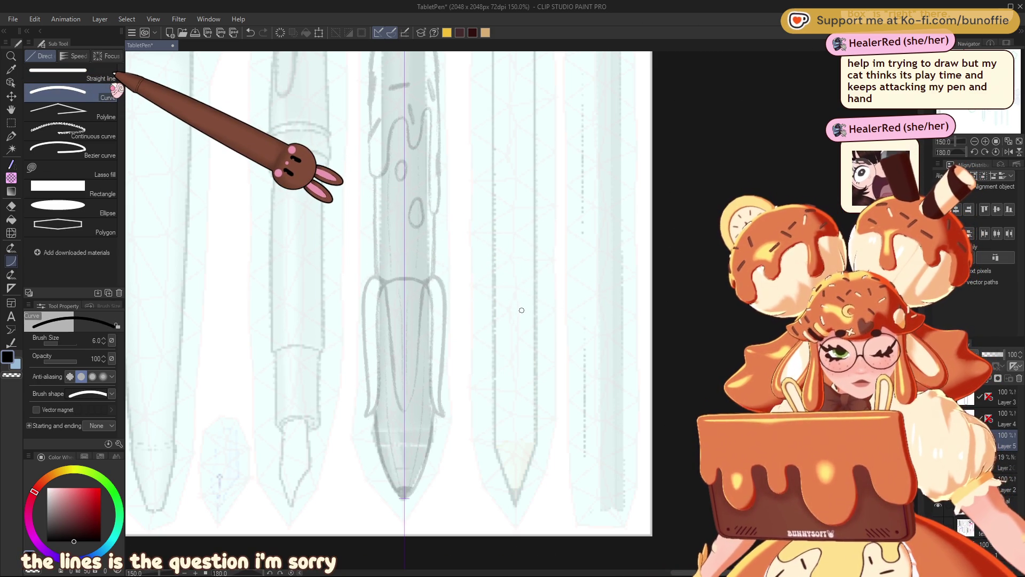
left_click(113, 75)
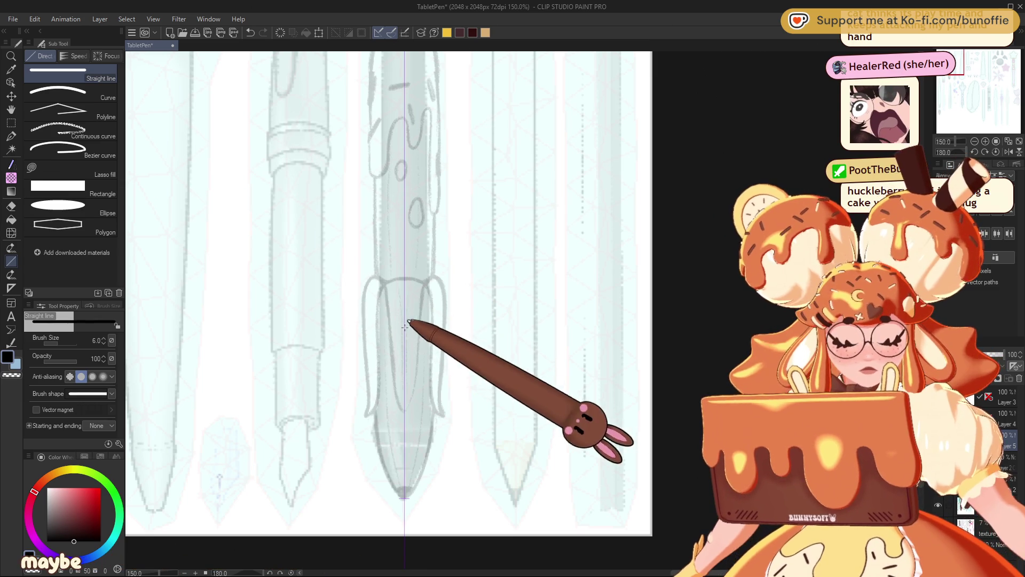
left_click(110, 94)
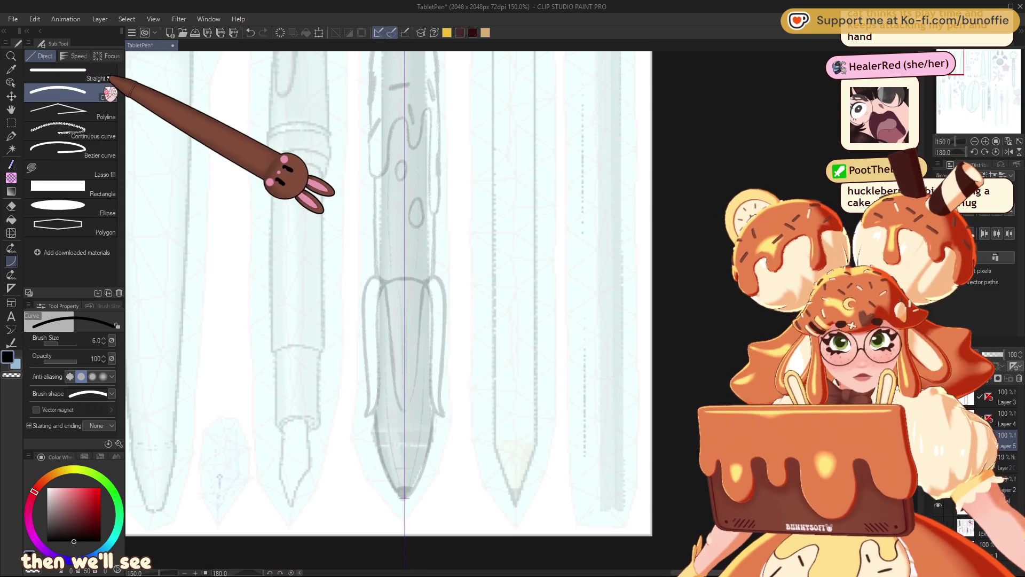
left_click_drag(392, 378, 417, 379)
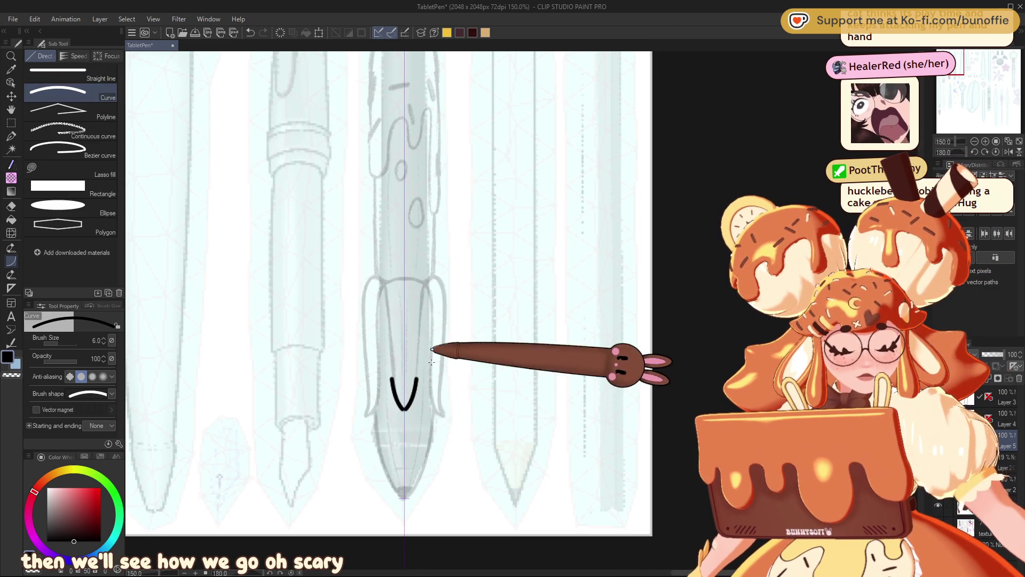
key("ctrl+z")
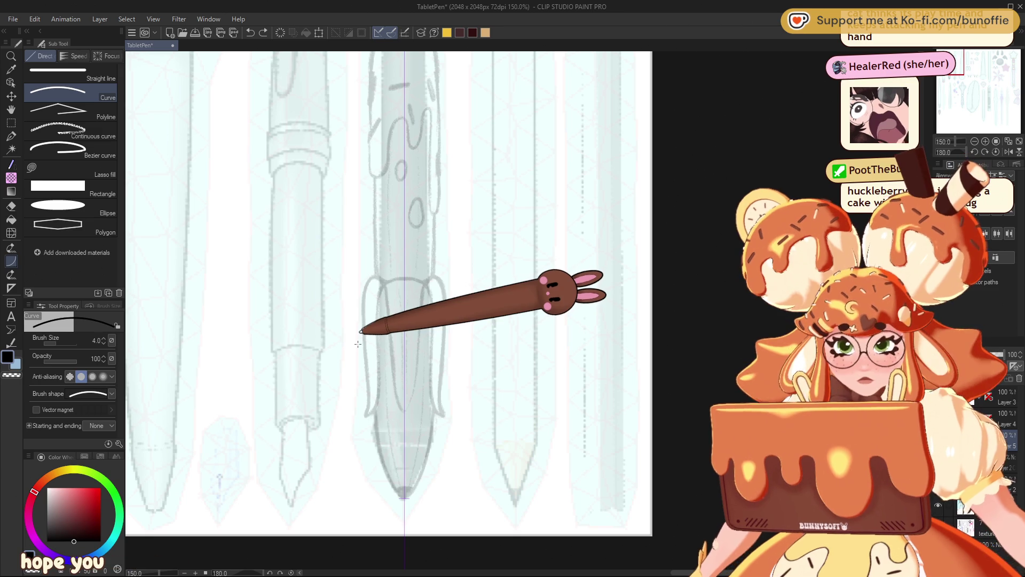
Thin the line width to 4 and draw a U-shaped curve inside the nib
left_click(115, 72)
key("bracketleft")
key("bracketleft")
left_click(81, 91)
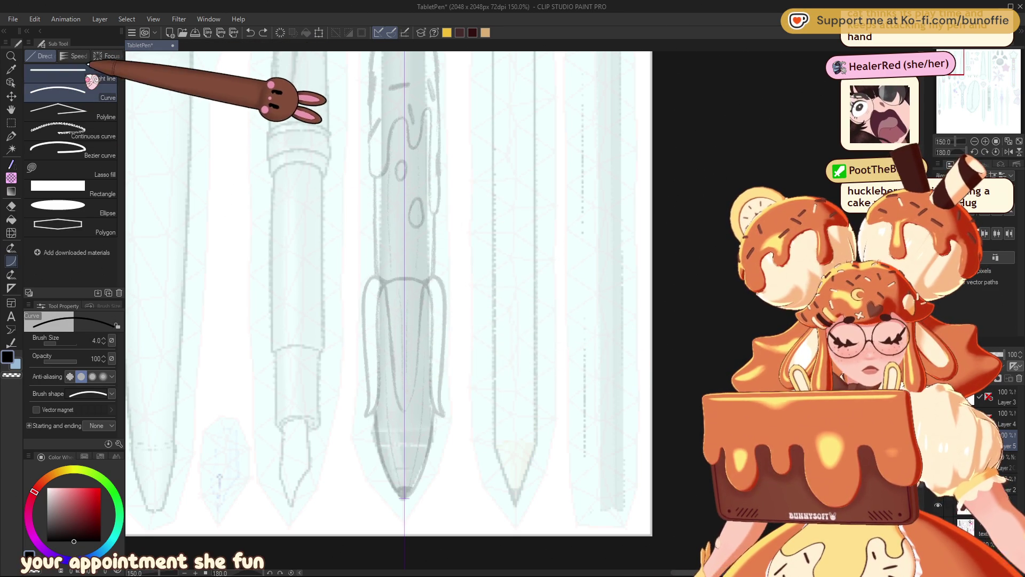
left_click_drag(394, 385, 414, 384)
left_click(404, 407)
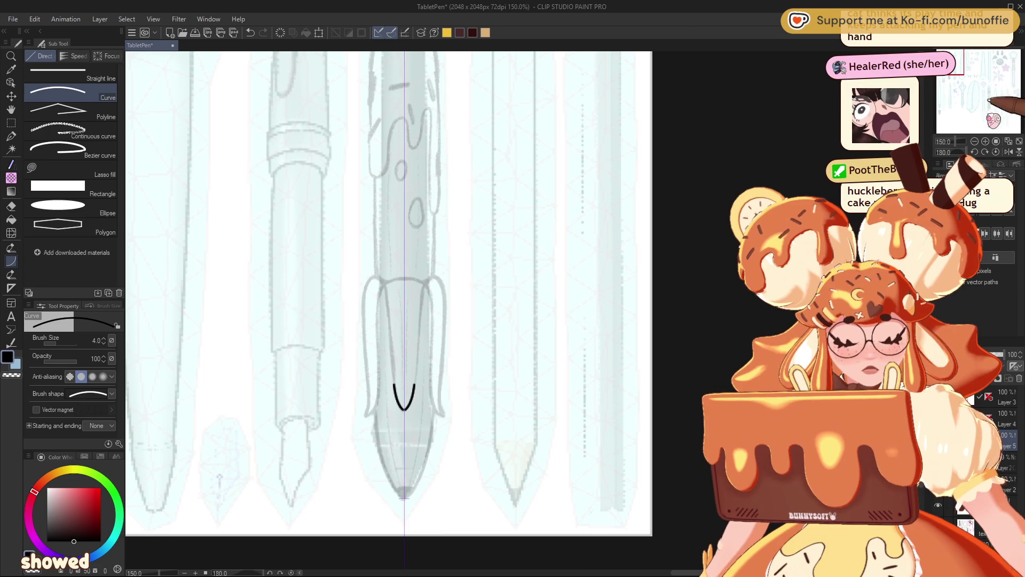
Zoom in on the nib and draw the tall U curve down it, redoing the first attempt
left_click(985, 142)
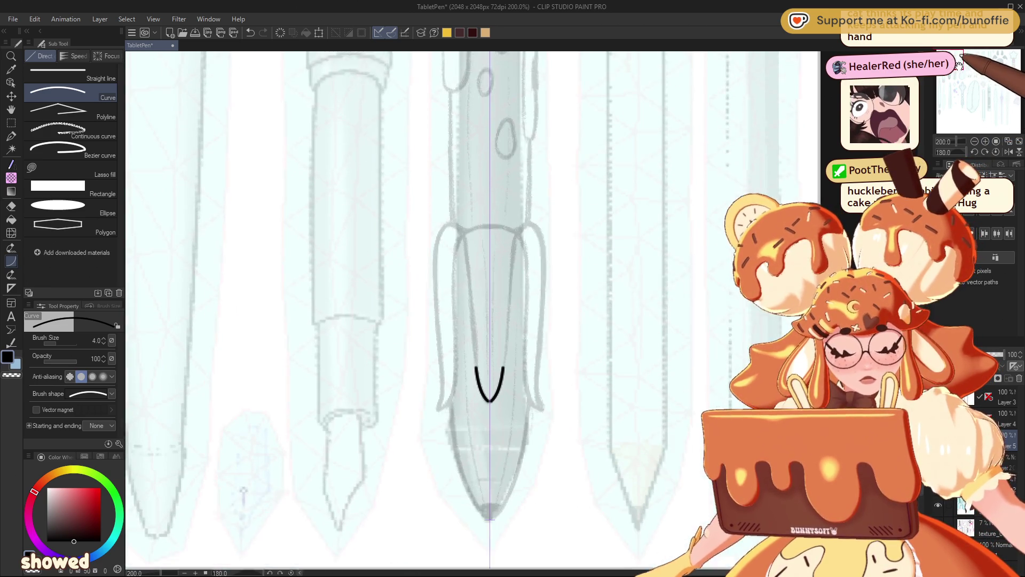
left_click_drag(979, 91, 960, 62)
left_click_drag(449, 194, 502, 193)
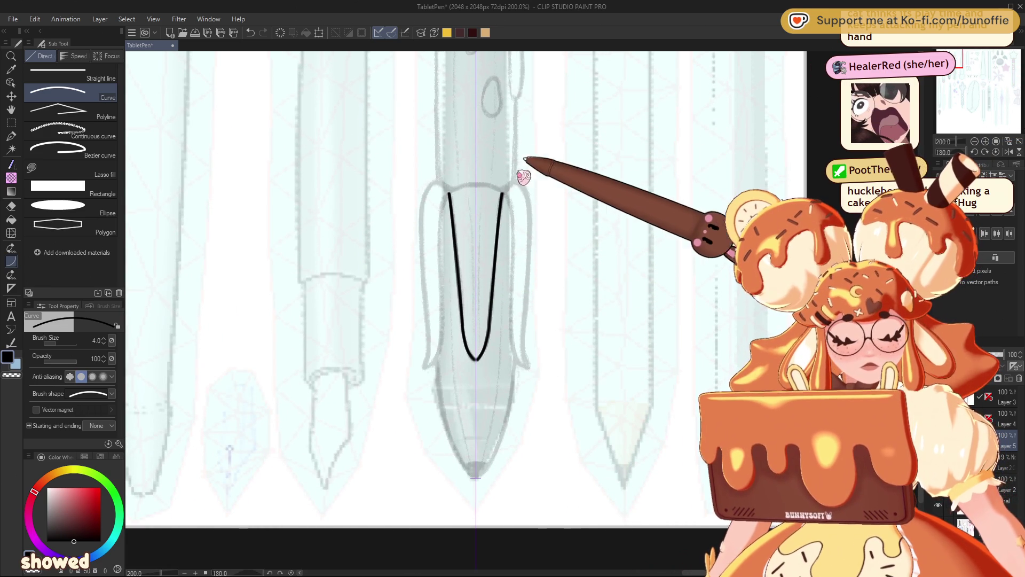
key("ctrl+z")
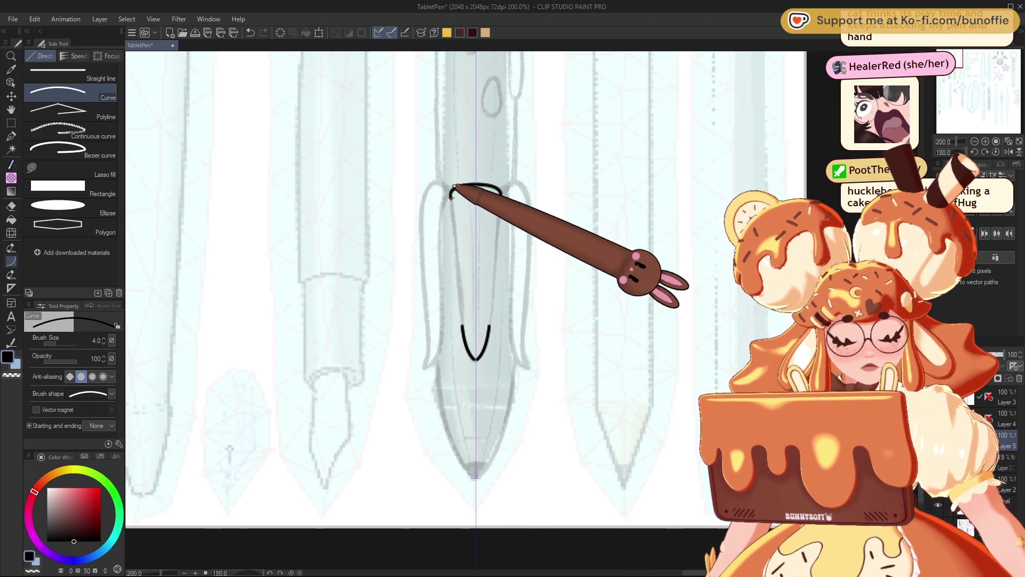
left_click(462, 325)
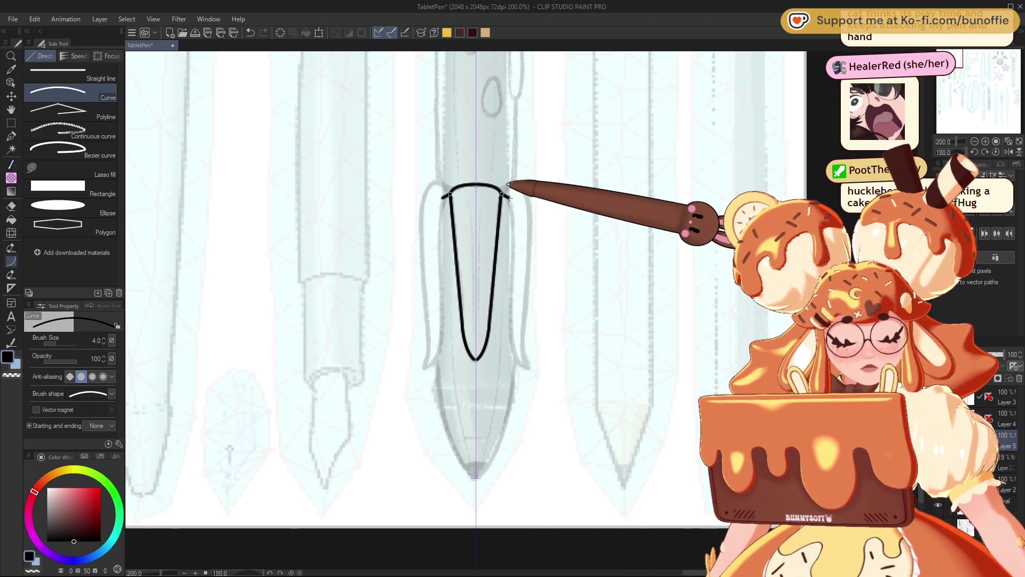
Add an arch over the U and the outer nib legs, discarding the short flicks at the leg ends
left_click_drag(438, 214, 513, 216)
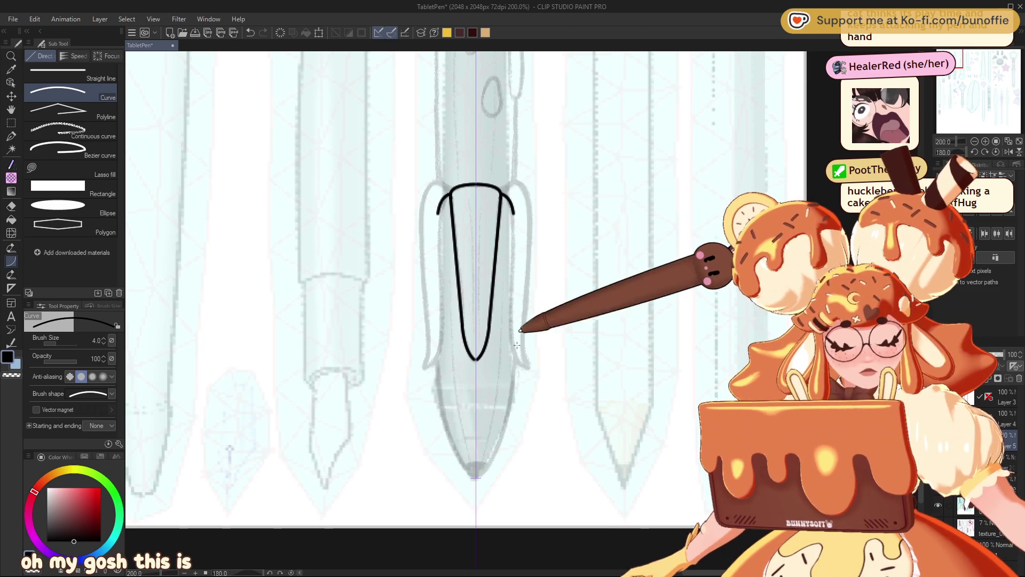
left_click_drag(518, 358, 513, 214)
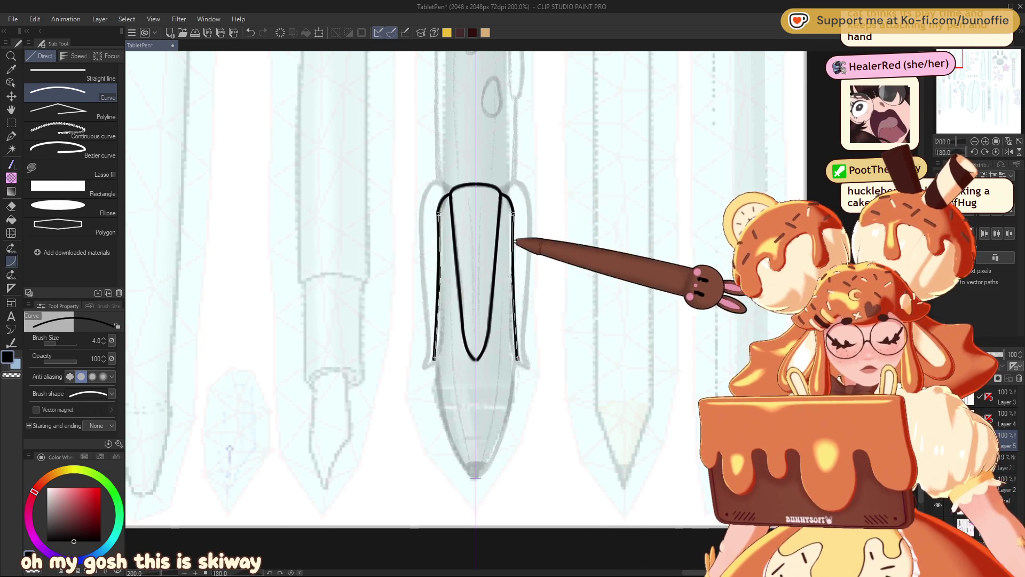
left_click(514, 326)
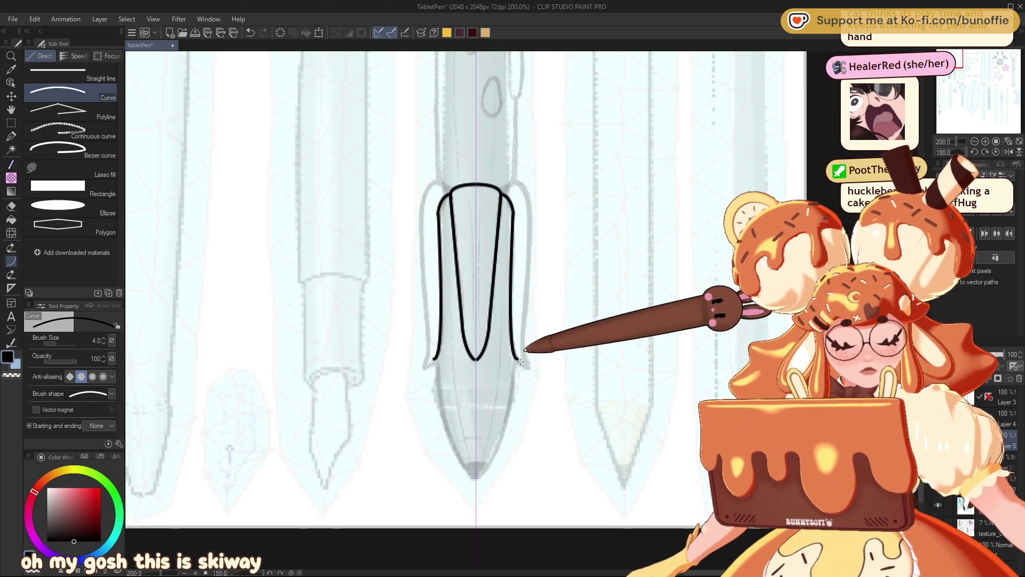
left_click_drag(516, 358, 531, 367)
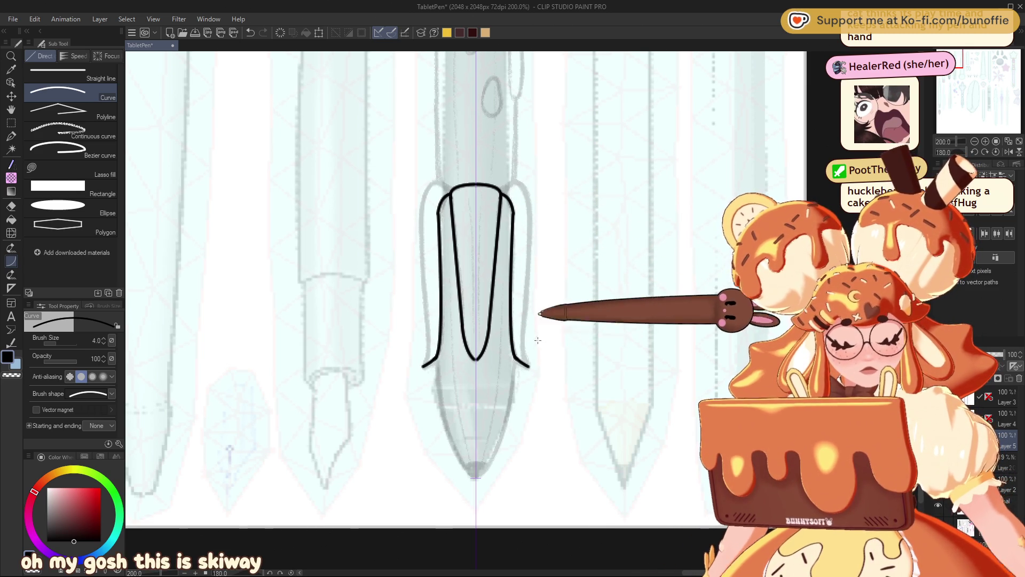
key("ctrl+z")
key("ctrl+y")
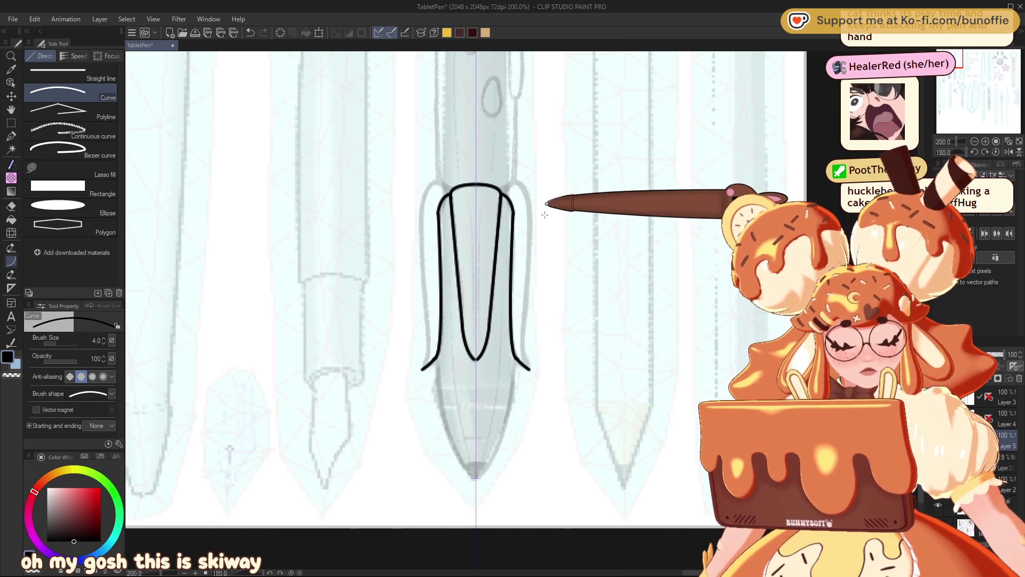
key("ctrl+z")
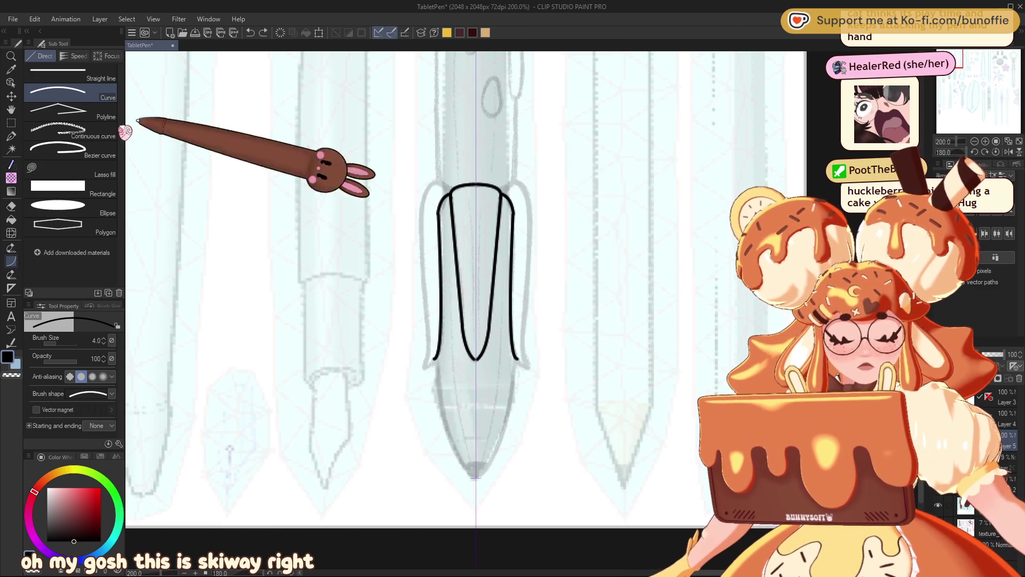
With the G-pen at size 4, ink the outer drip curve from the cap and extend the left outline to meet it
left_click(10, 136)
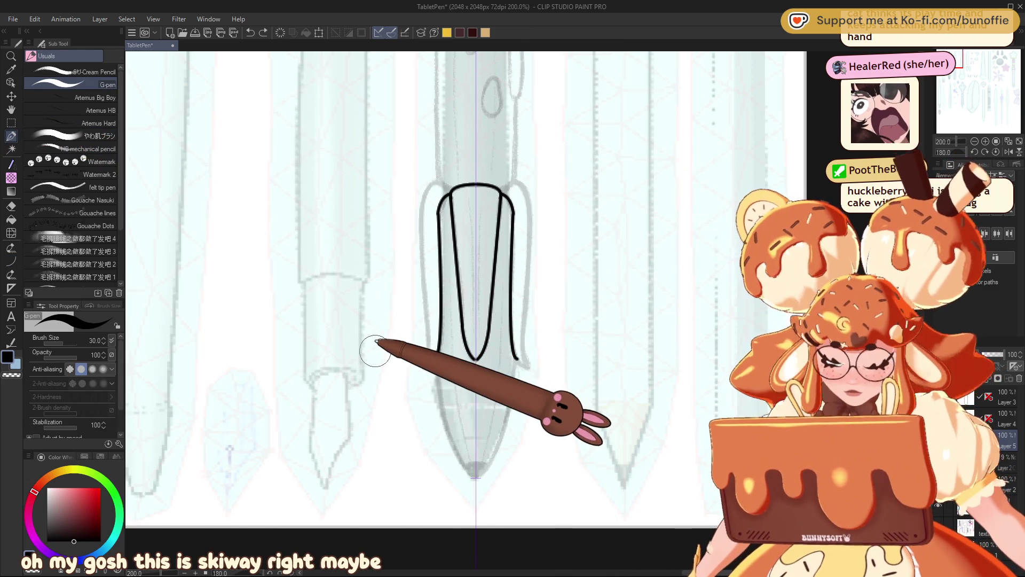
key("bracketleft")
key("bracketleft")
key("bracketleft")
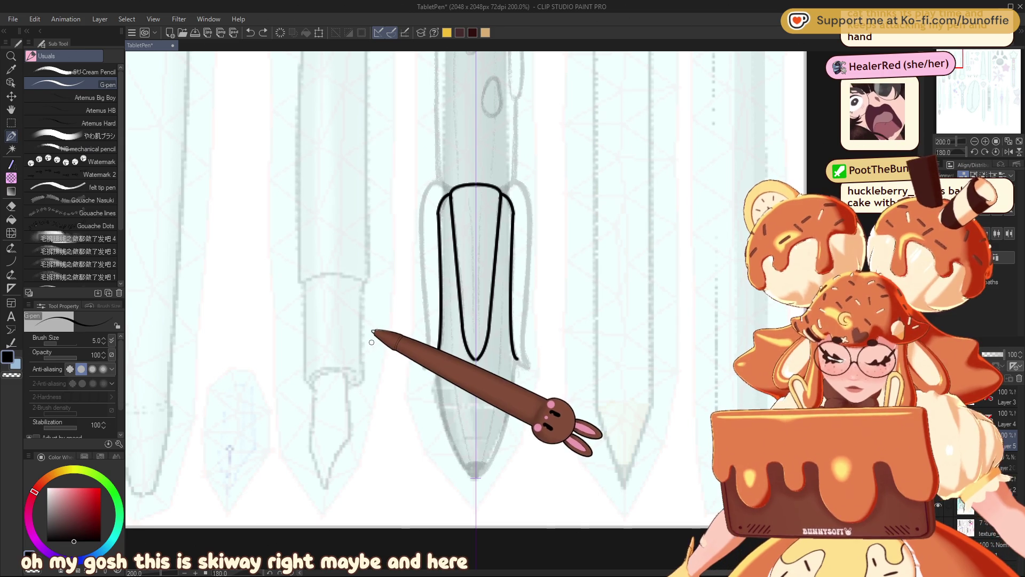
mouse_move(439, 319)
left_mouse_down()
mouse_move(443, 356)
mouse_move(425, 367)
left_mouse_up()
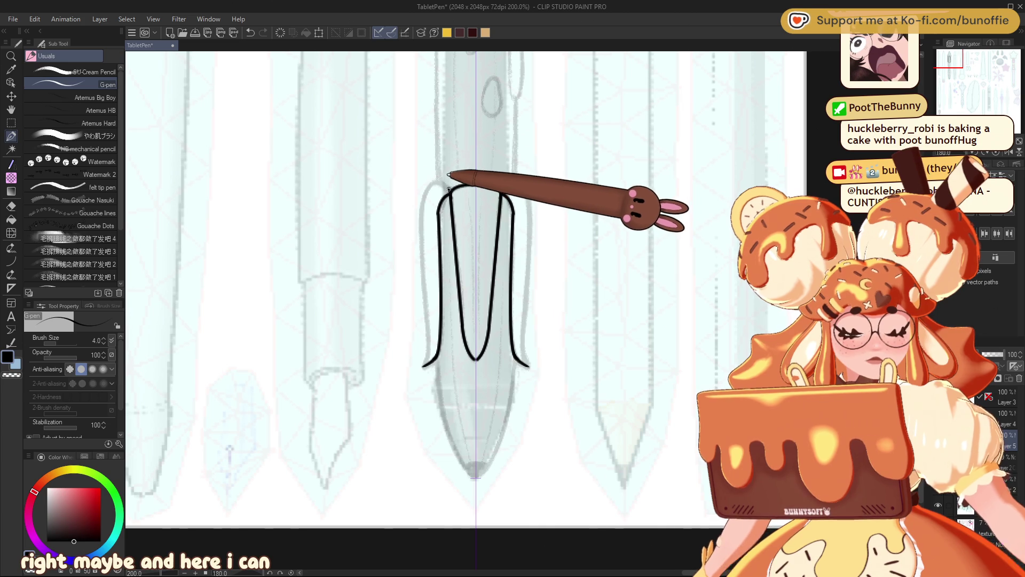
mouse_move(425, 187)
left_mouse_down()
mouse_move(423, 227)
mouse_move(529, 207)
left_mouse_up()
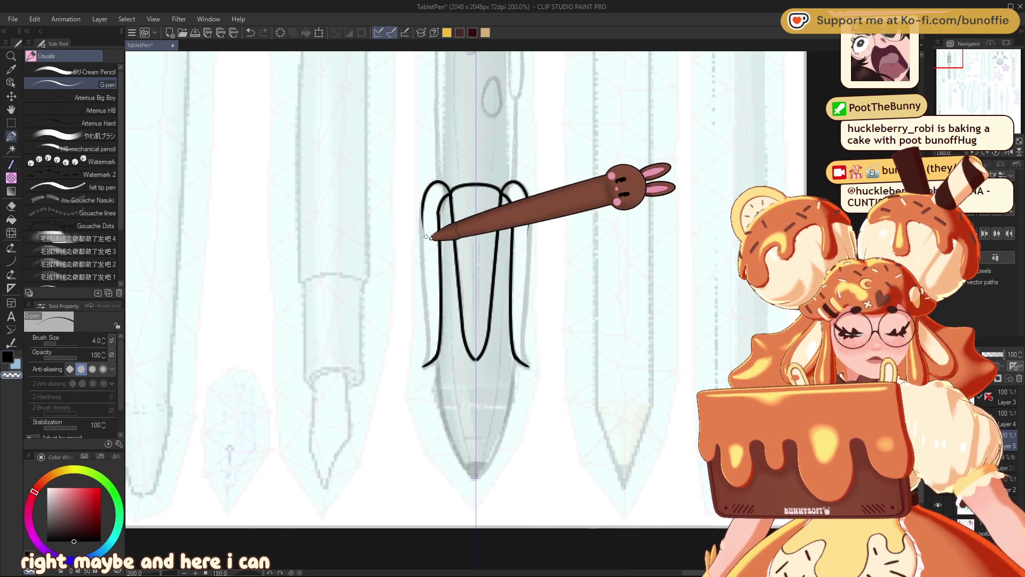
left_click_drag(425, 213, 424, 365)
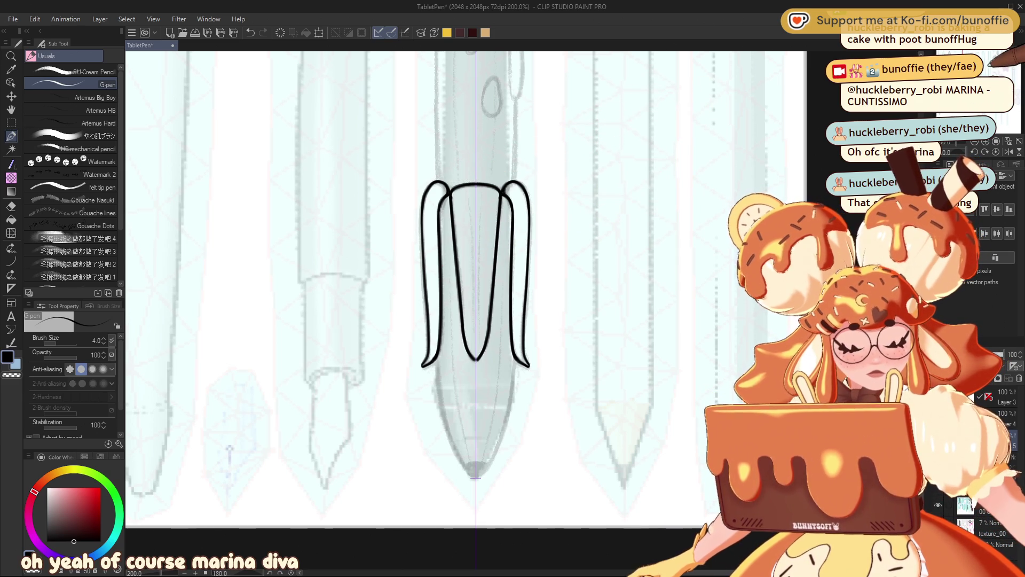
left_click_drag(475, 267, 406, 239)
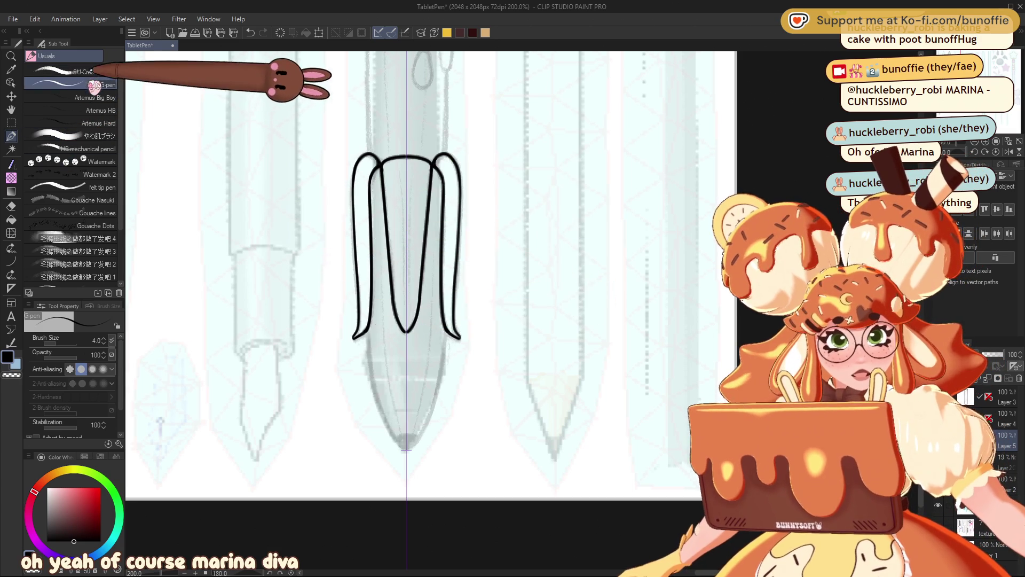
Try a Curve-tool outline for the lower body, undo it, and ink the side down freehand with the G-pen
left_click(10, 261)
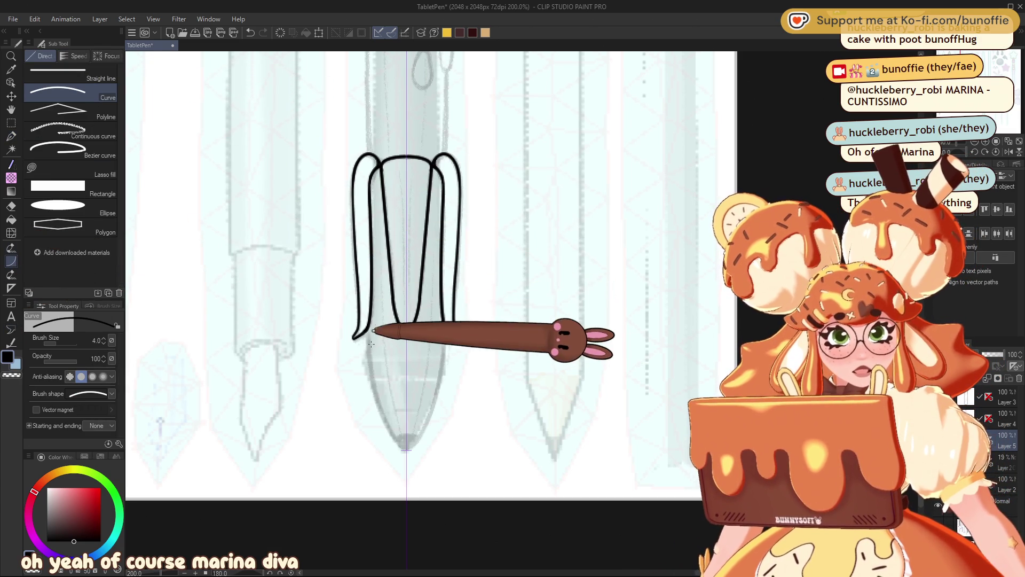
left_click_drag(370, 324, 407, 434)
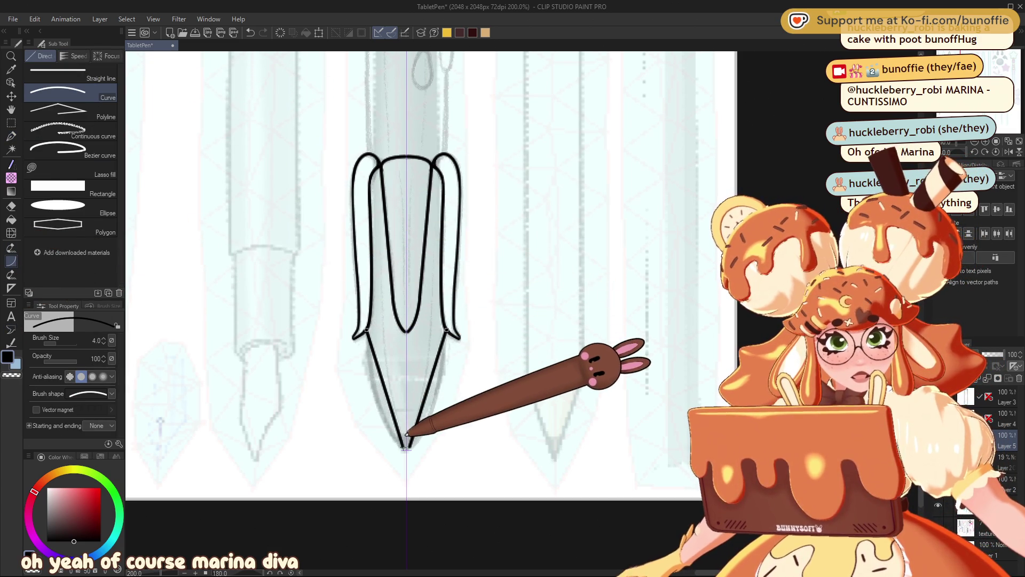
left_click(369, 412)
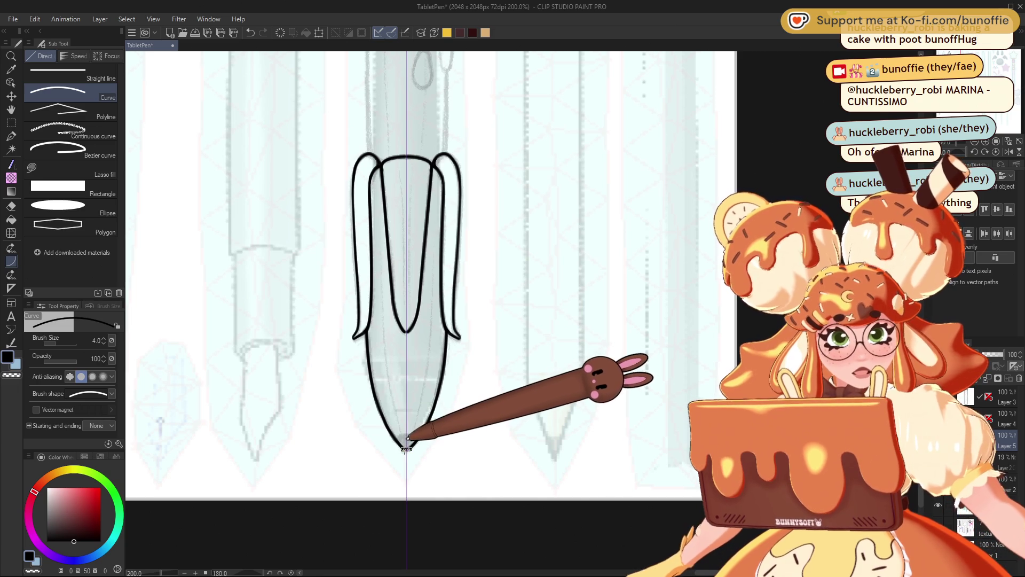
key("ctrl+z")
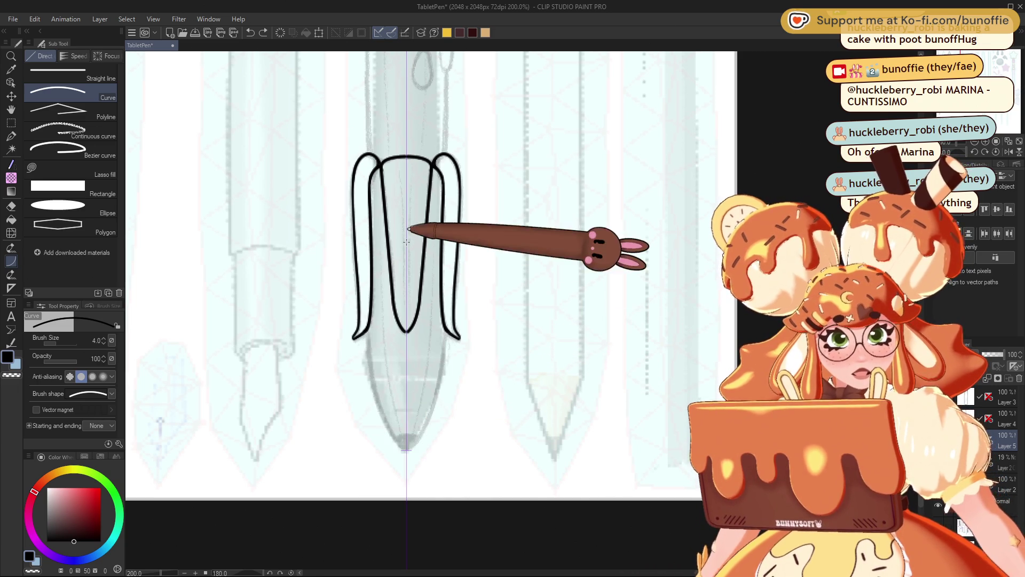
key("p")
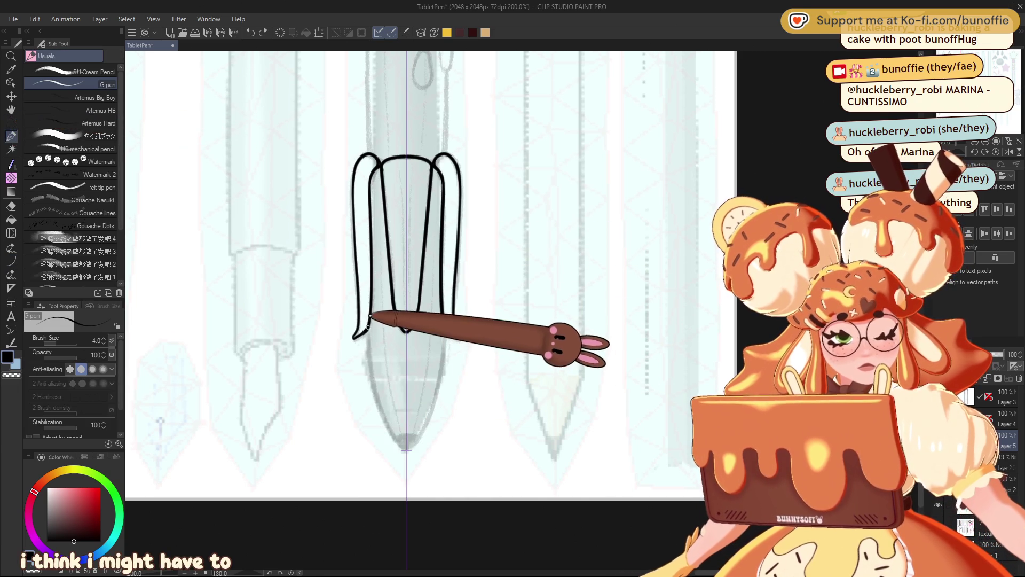
left_click_drag(366, 337, 374, 403)
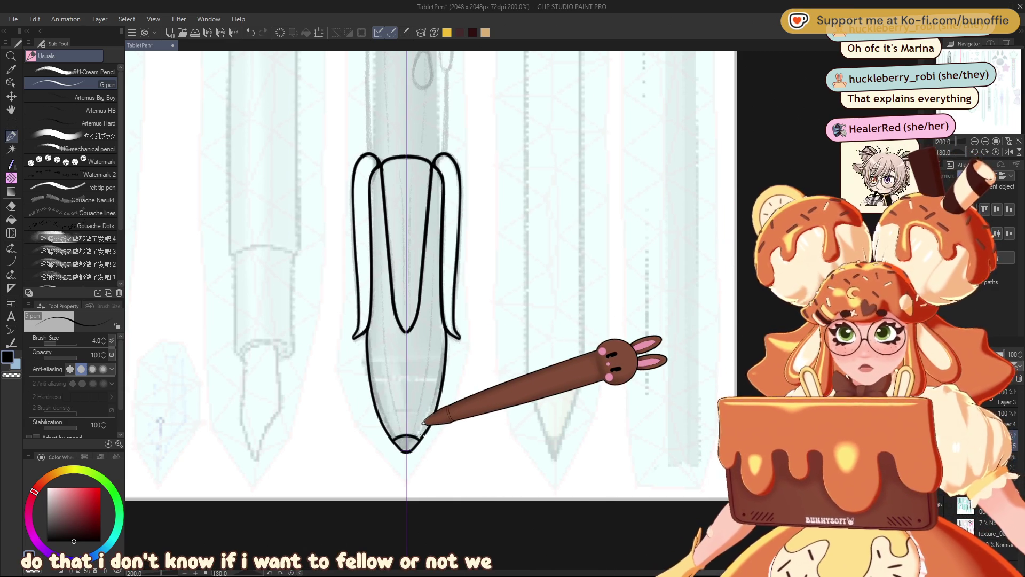
At brush size 2.5, draw a thin inner line down the barrel, replacing an overlong first stroke
mouse_move(406, 267)
left_mouse_down()
mouse_move(344, 248)
mouse_move(462, 253)
left_mouse_up()
key("bracketleft")
key("bracketleft")
key("bracketleft")
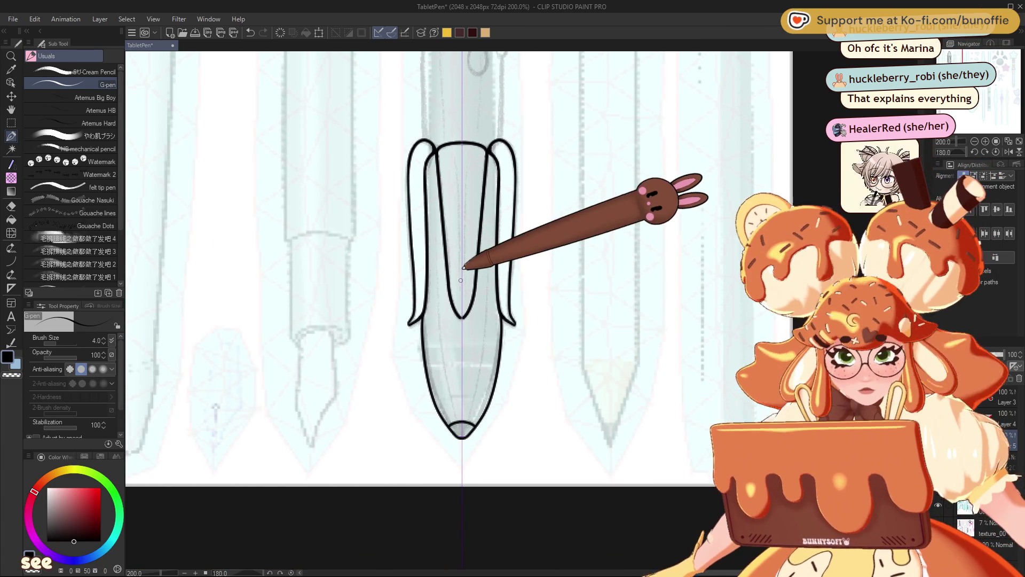
mouse_move(436, 143)
left_mouse_down()
mouse_move(447, 360)
mouse_move(462, 409)
left_mouse_up()
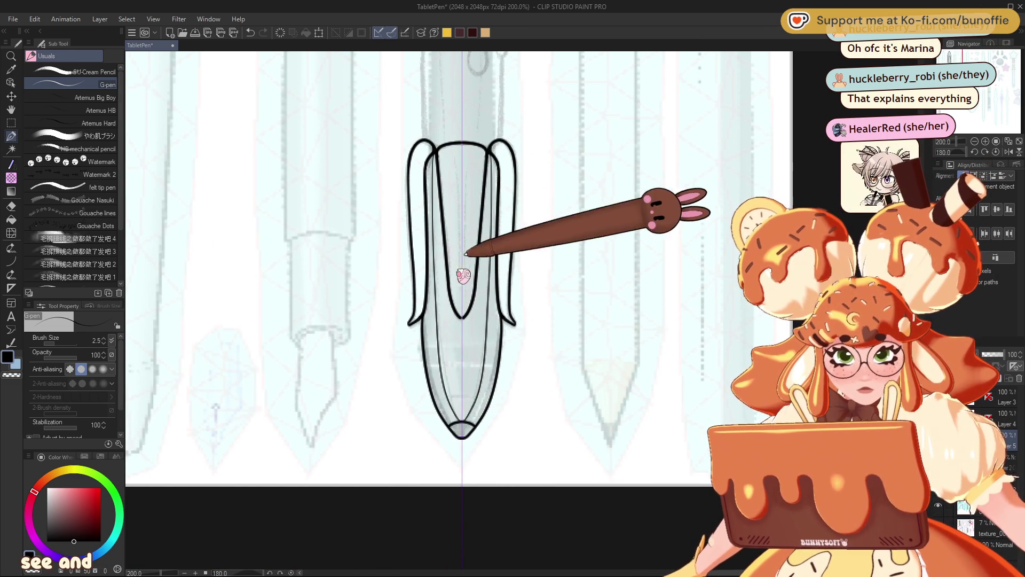
key("ctrl+z")
left_click_drag(437, 147, 456, 409)
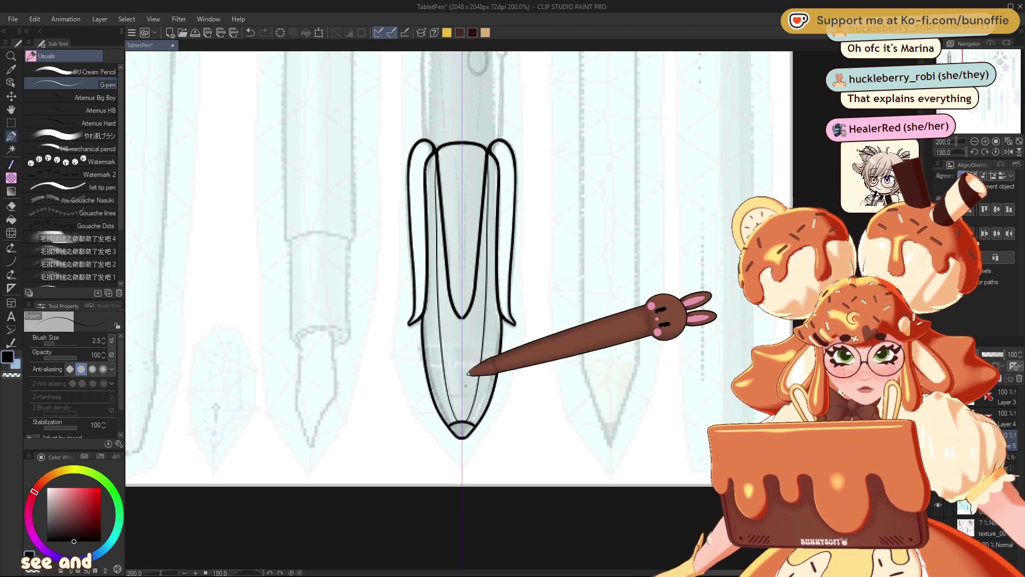
left_click_drag(950, 60, 945, 58)
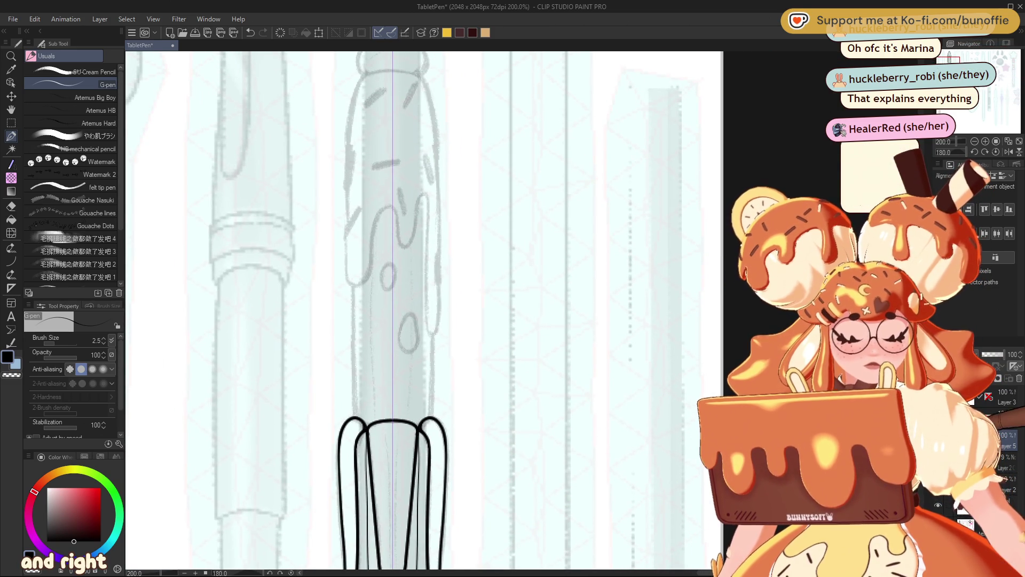
Draw two mirrored straight side lines up the barrel, trimming them to stop below the drip cap
left_click(11, 262)
left_click_drag(355, 285, 361, 414)
key("ctrl+z")
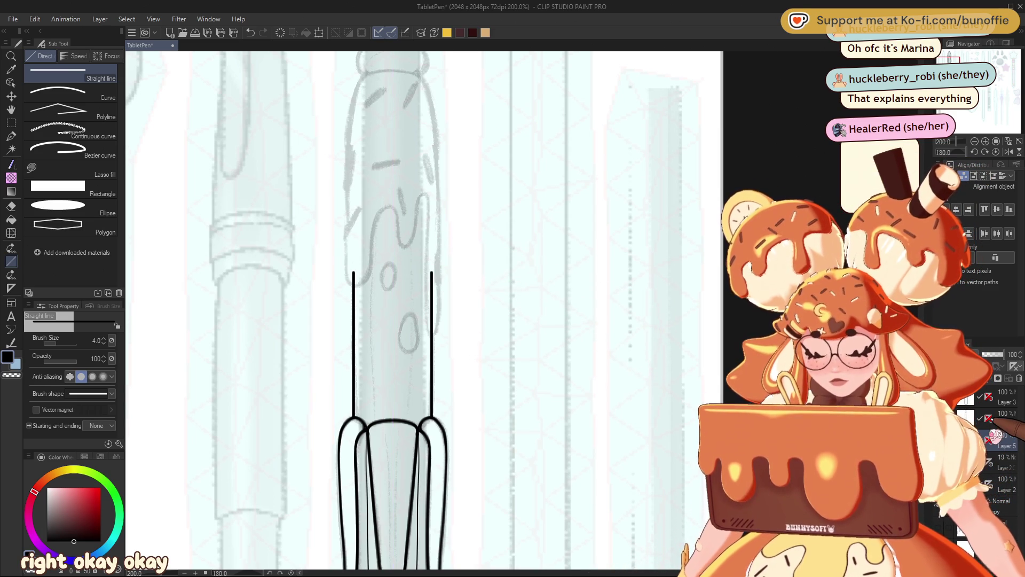
left_click(11, 136)
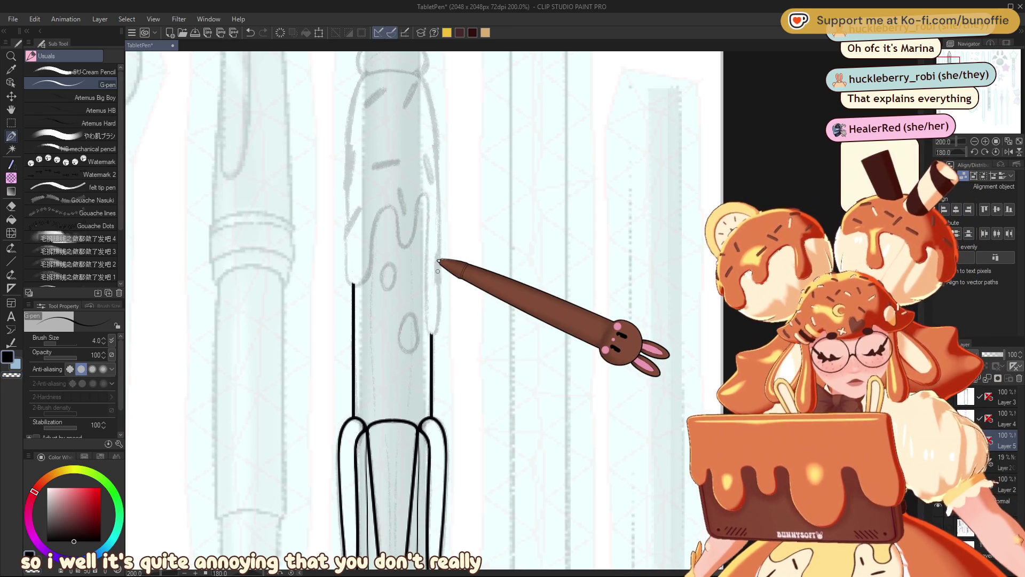
Ink the wavy drip arches and the left and right edges of the rounded top
mouse_move(396, 214)
left_mouse_down()
mouse_move(354, 275)
mouse_move(347, 239)
left_mouse_up()
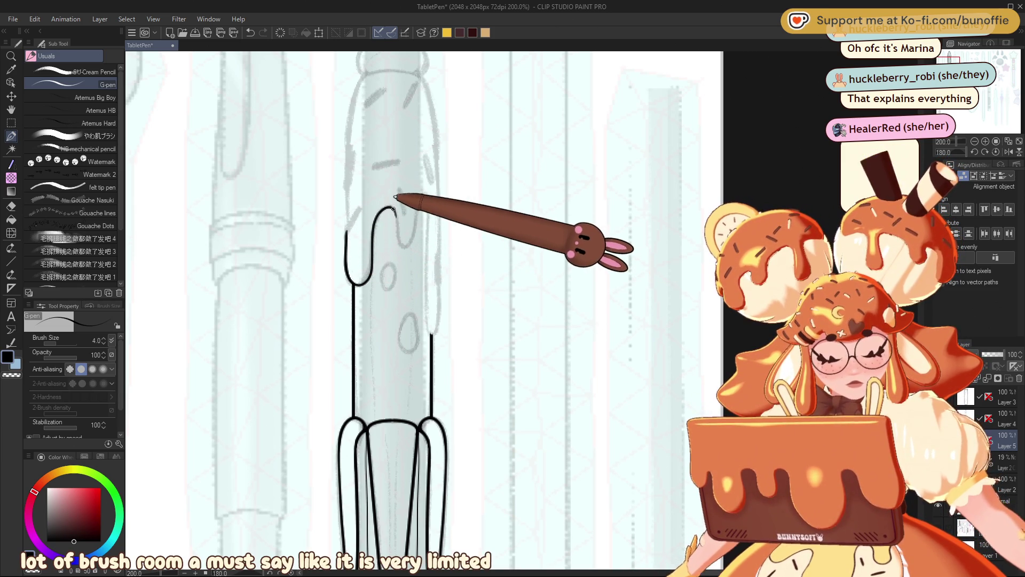
mouse_move(397, 238)
left_mouse_down()
mouse_move(428, 199)
mouse_move(432, 332)
mouse_move(439, 260)
left_mouse_up()
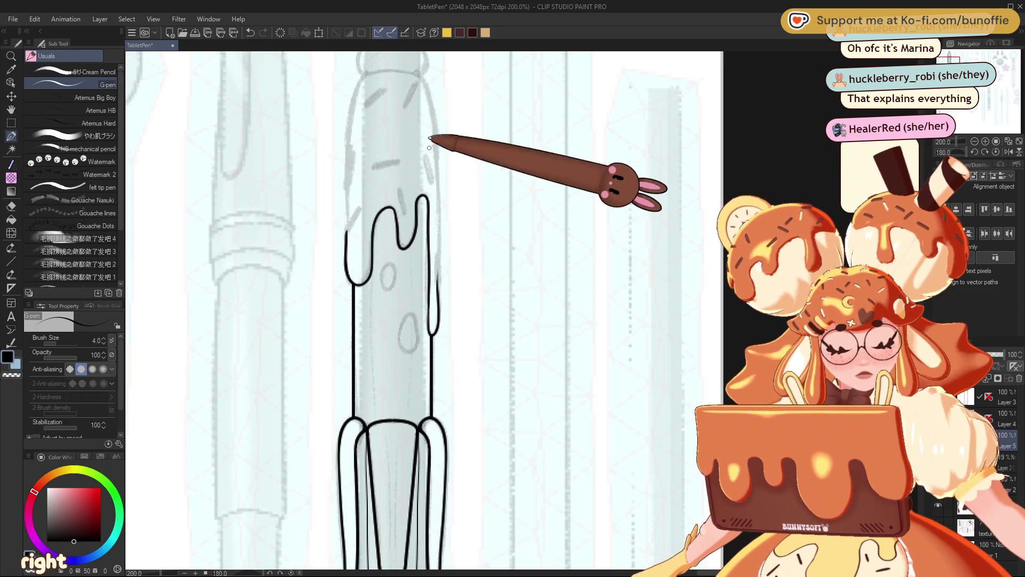
mouse_move(420, 75)
left_mouse_down()
mouse_move(431, 80)
mouse_move(439, 163)
left_mouse_up()
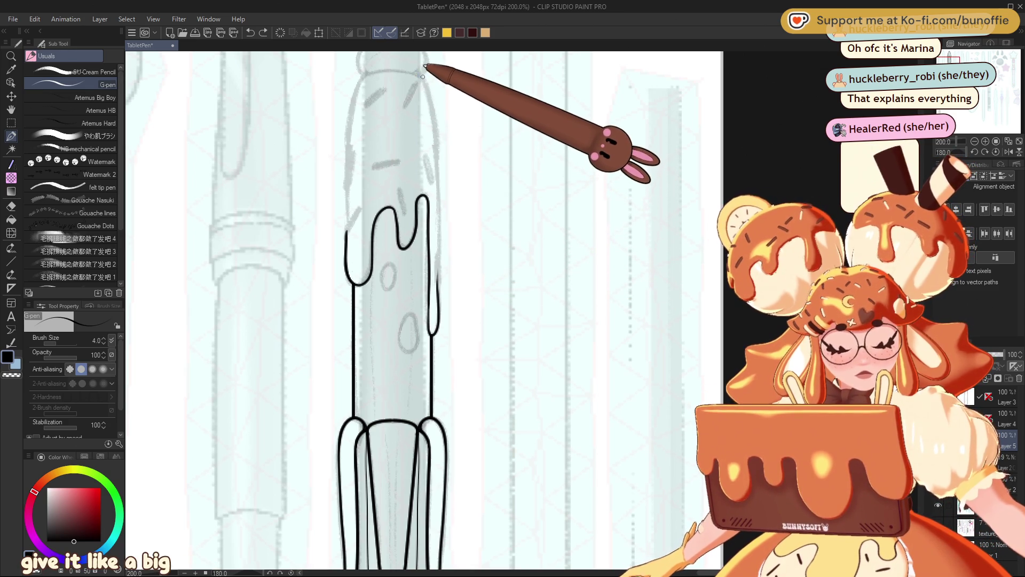
left_click_drag(435, 109, 439, 306)
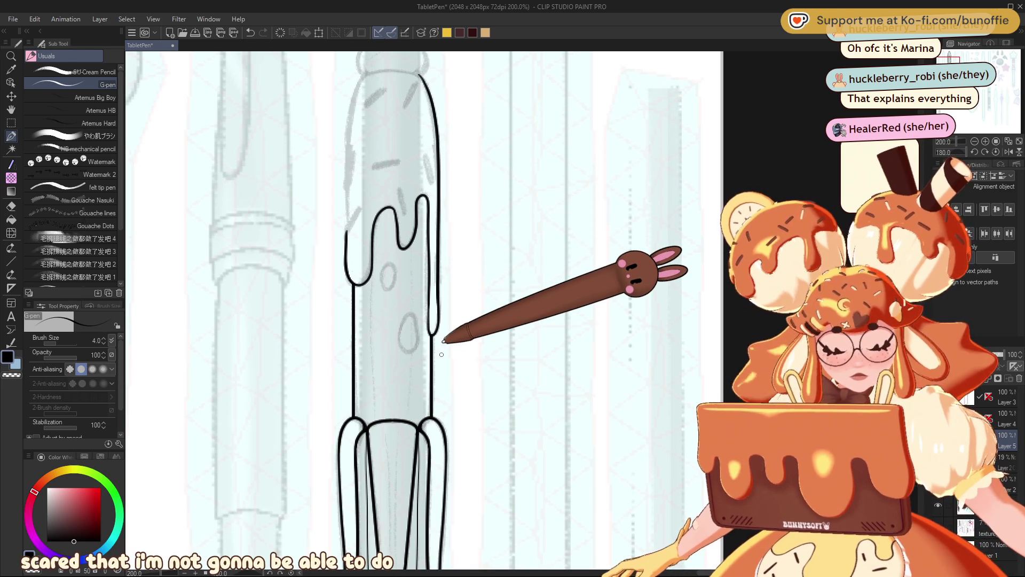
mouse_move(441, 354)
left_mouse_down()
mouse_move(525, 464)
mouse_move(509, 519)
left_mouse_up()
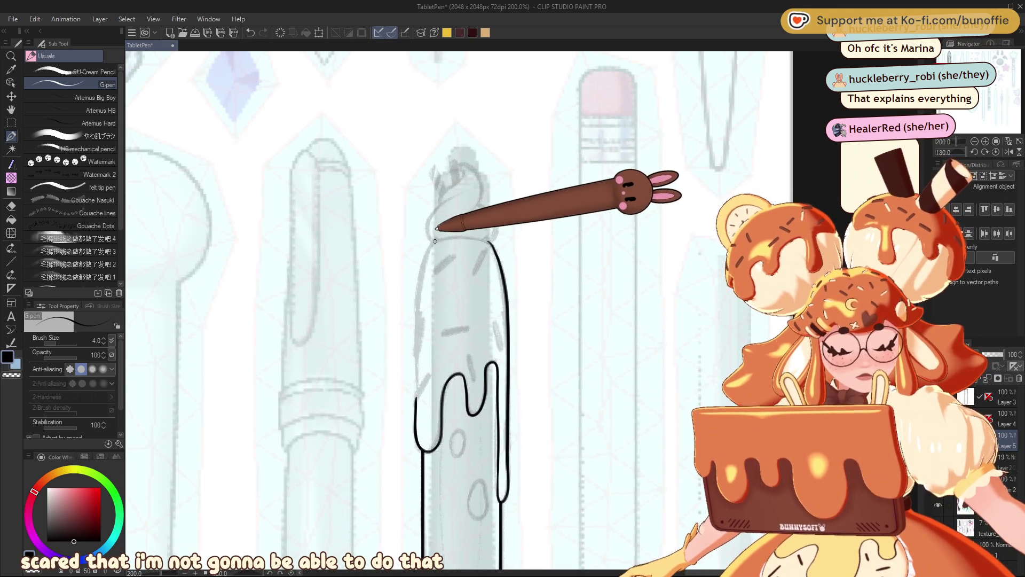
mouse_move(437, 239)
left_mouse_down()
mouse_move(426, 242)
mouse_move(417, 386)
left_mouse_up()
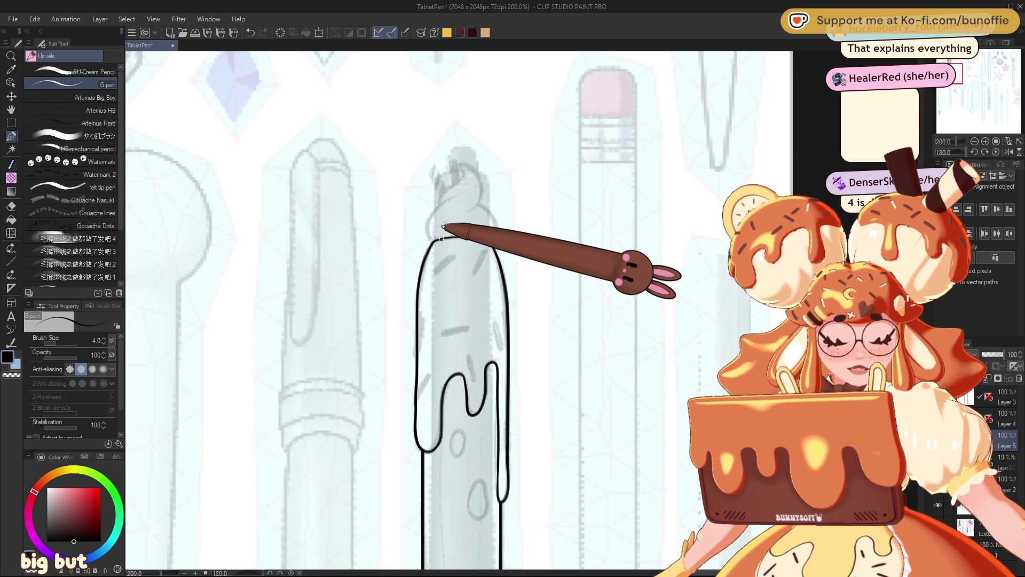
Ink the swirled cream topping outline with its two small sticks
left_click_drag(440, 207, 461, 192)
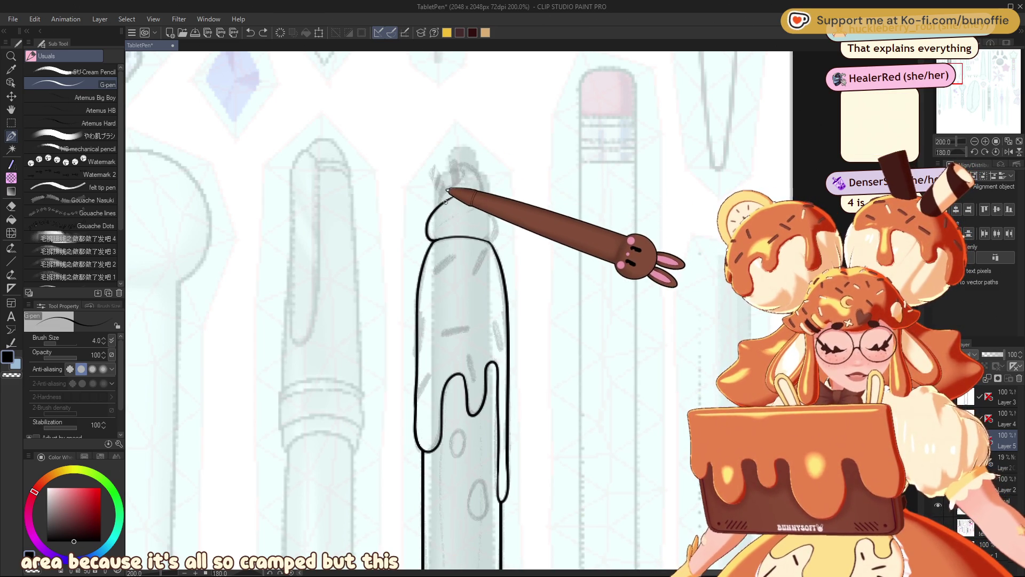
left_click_drag(463, 172, 463, 160)
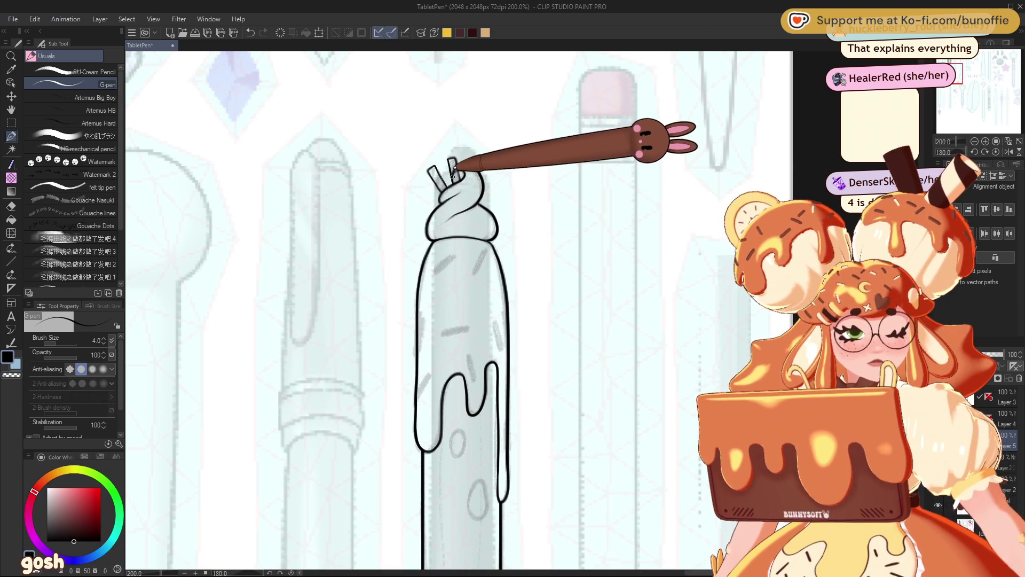
left_click(975, 142)
Zoom in on the lower drips and ink the falling teardrop drip
left_click(975, 141)
left_click(975, 142)
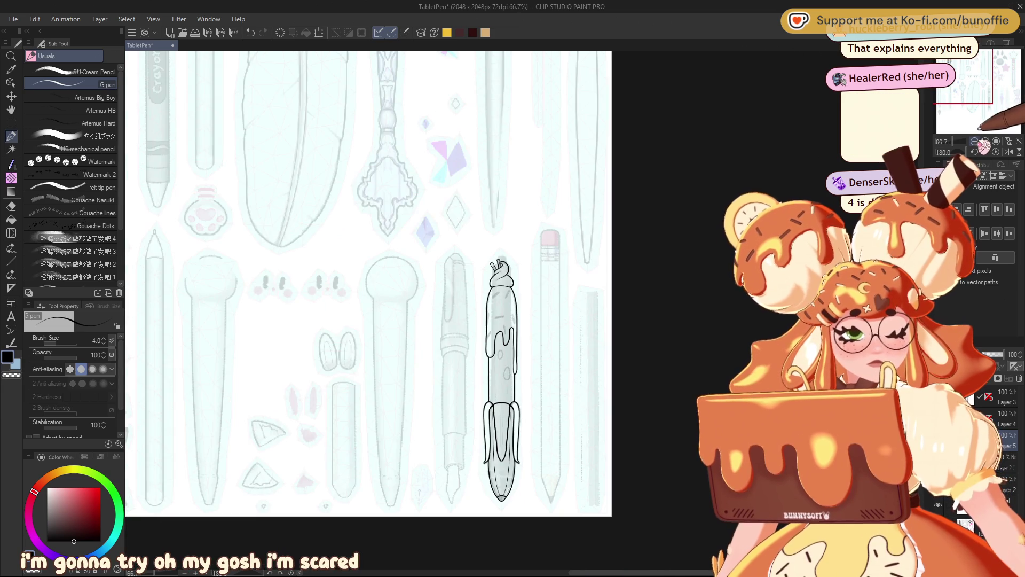
left_click(985, 142)
left_click(986, 142)
left_click_drag(977, 109, 962, 63)
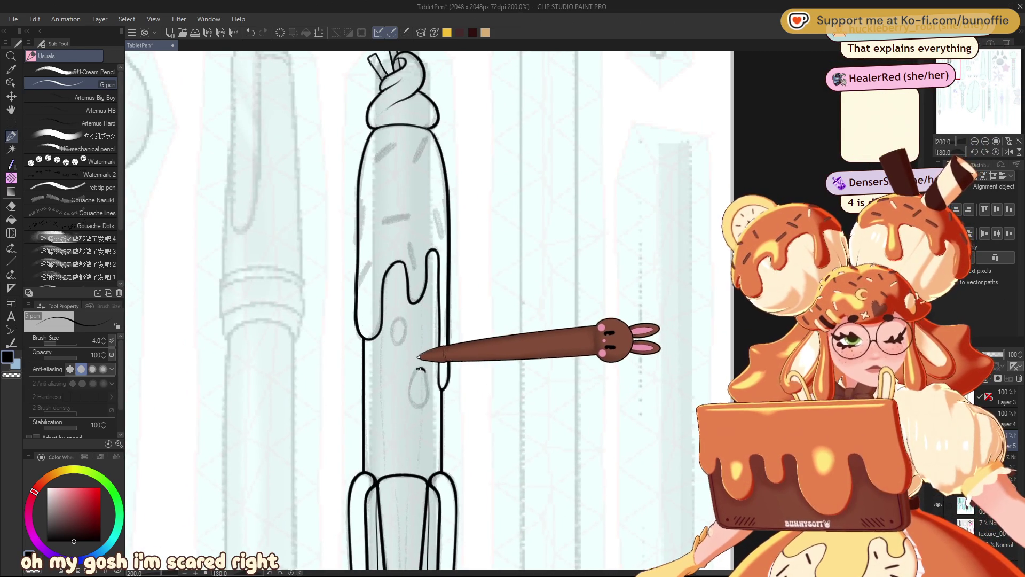
left_click_drag(412, 382, 414, 381)
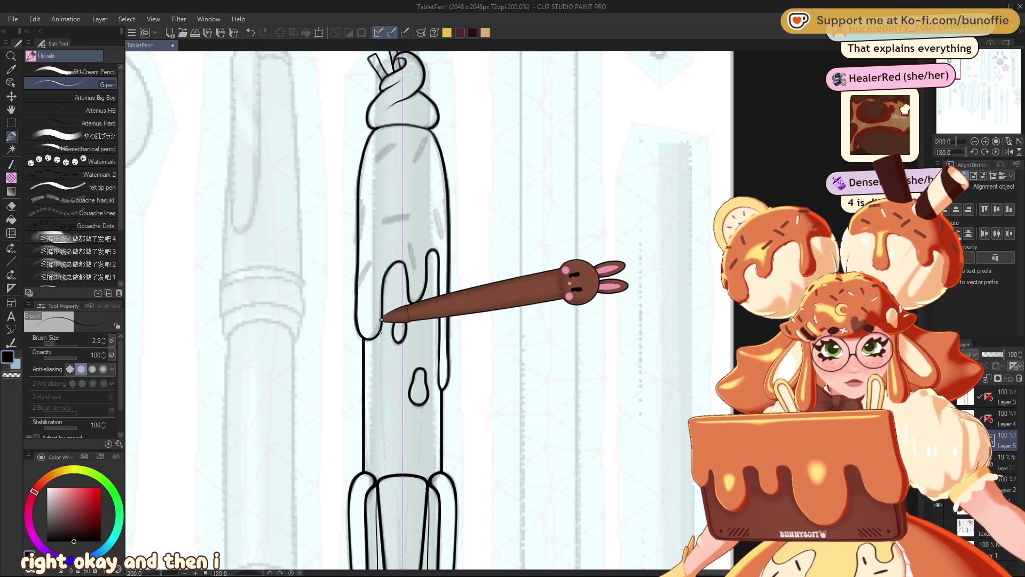
Add thin 2.5 px shine lines along the left and right edges of the drips
left_click_drag(425, 323, 423, 458)
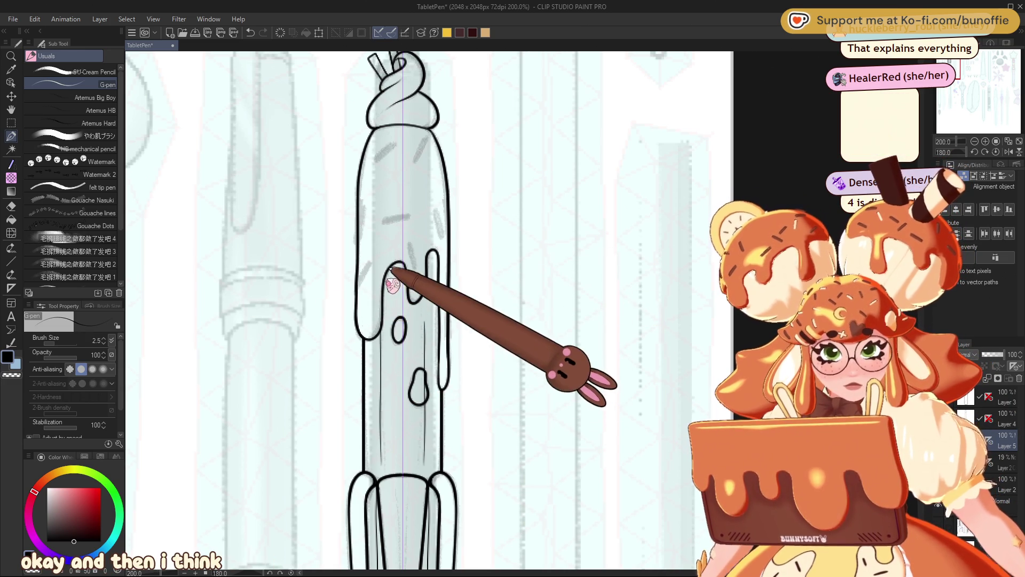
left_click_drag(392, 274, 393, 459)
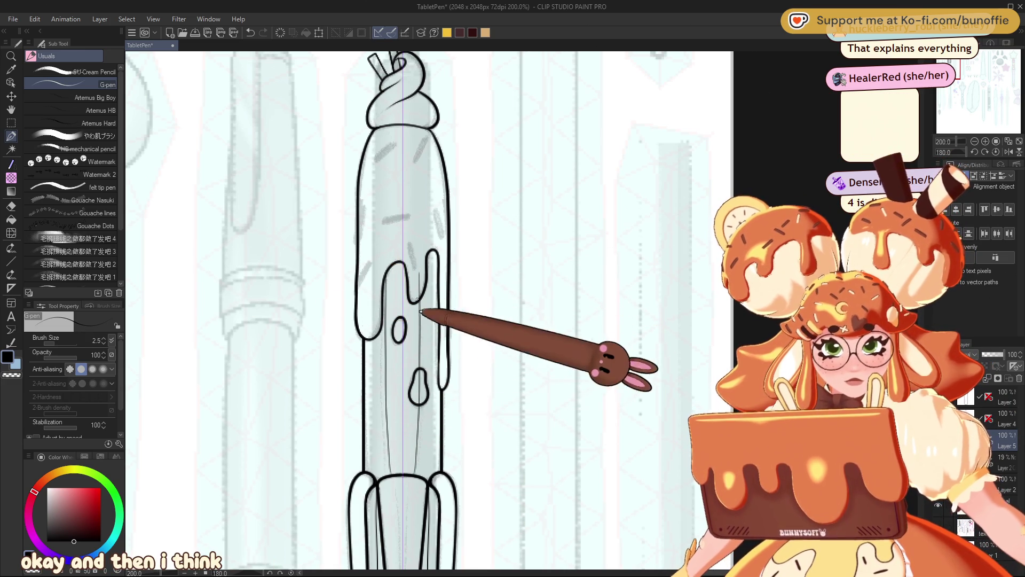
left_click_drag(392, 275, 388, 464)
left_click_drag(420, 299, 422, 379)
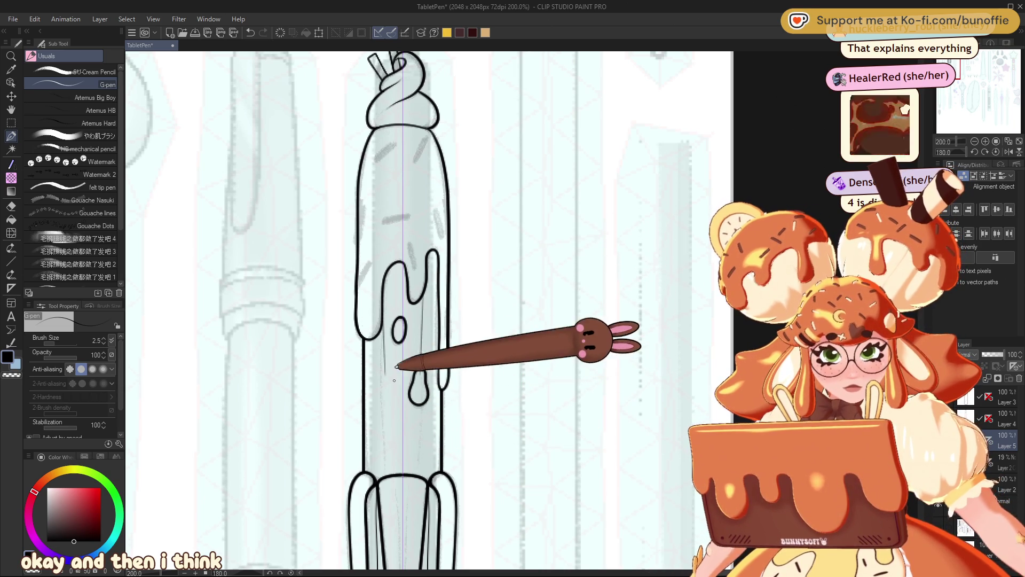
key("ctrl+z")
left_click_drag(385, 323, 383, 351)
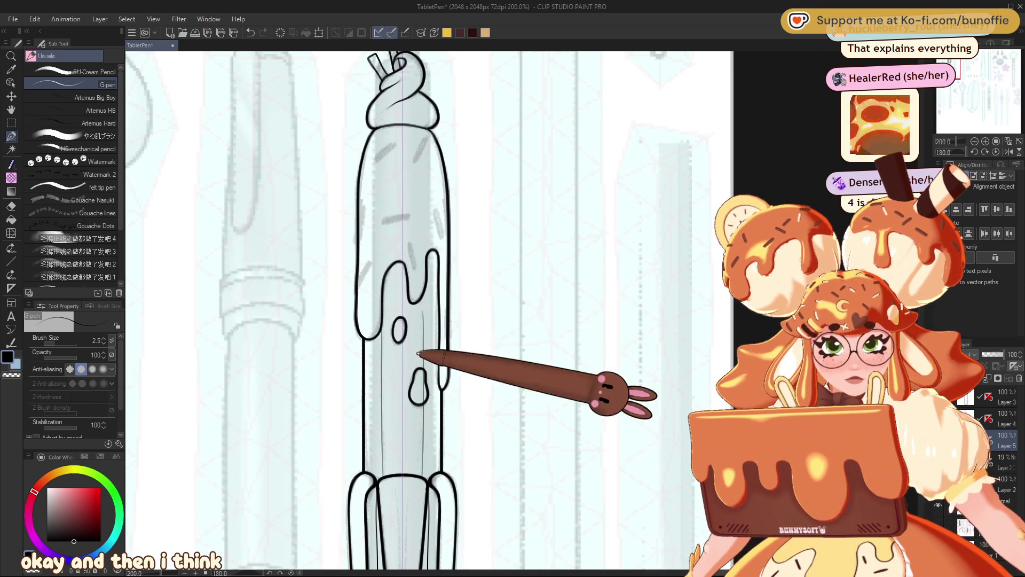
left_click_drag(422, 302, 422, 353)
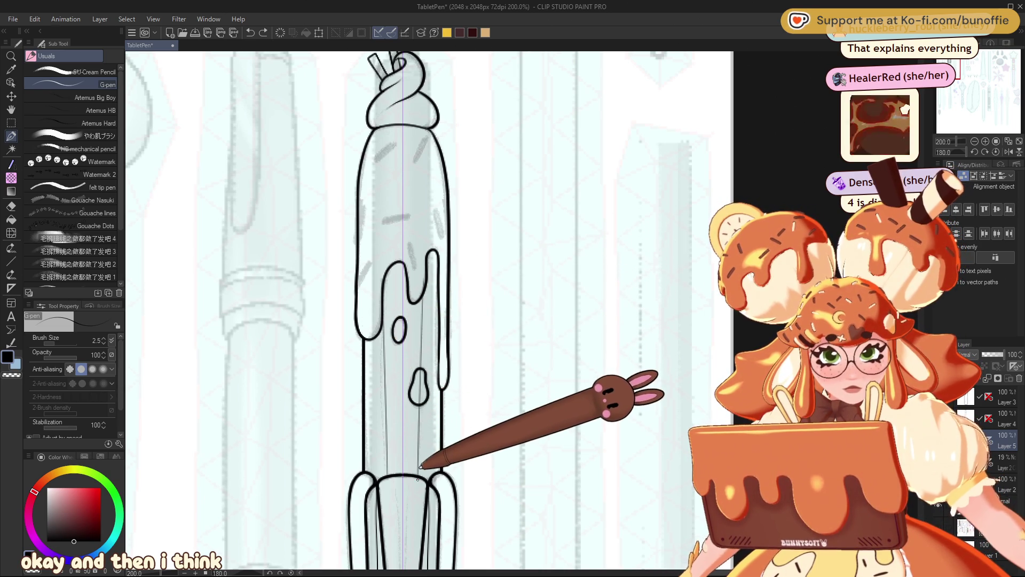
Erase the stray purple guide line near the drips
key("e")
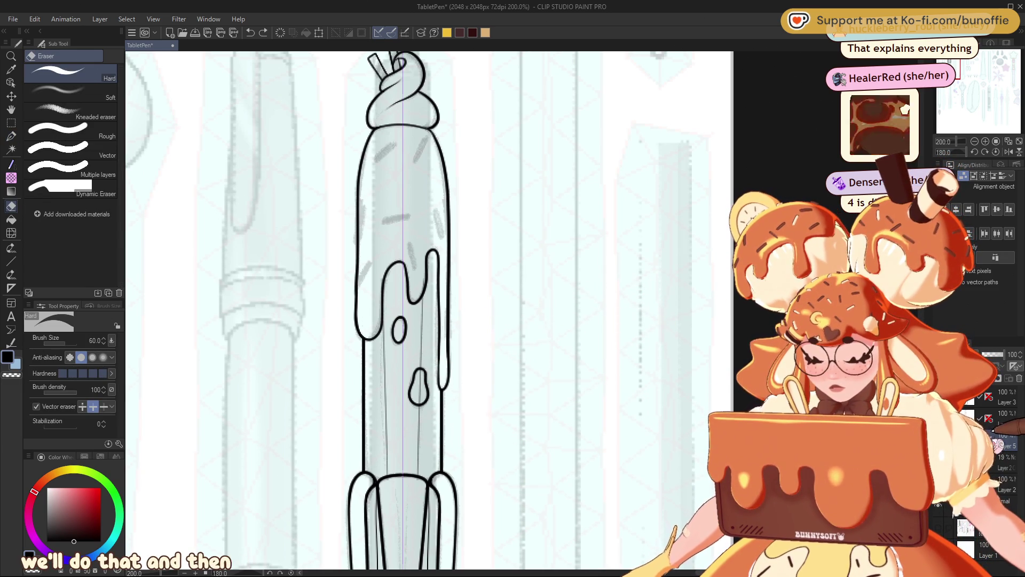
left_click(420, 392)
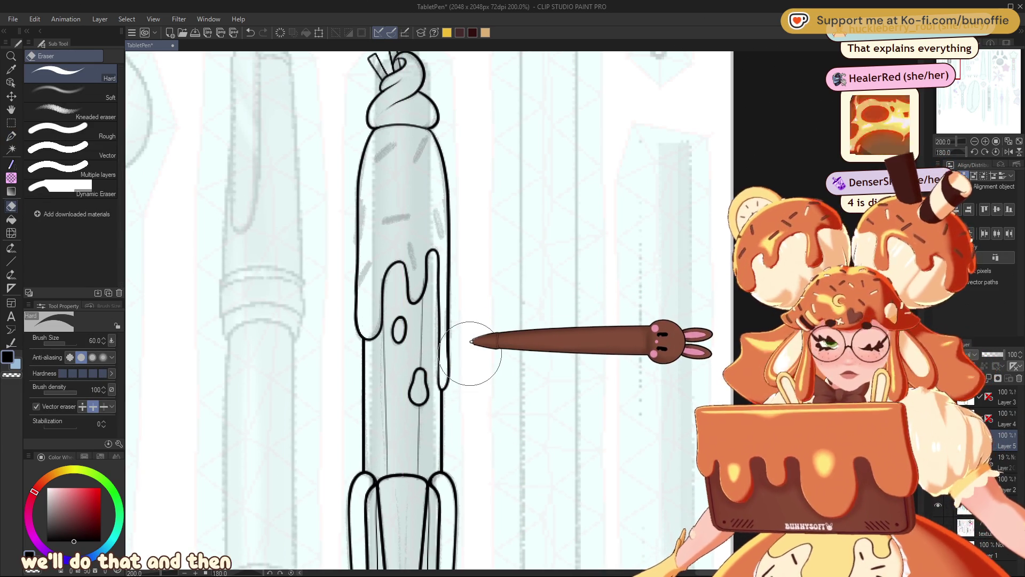
left_click(10, 136)
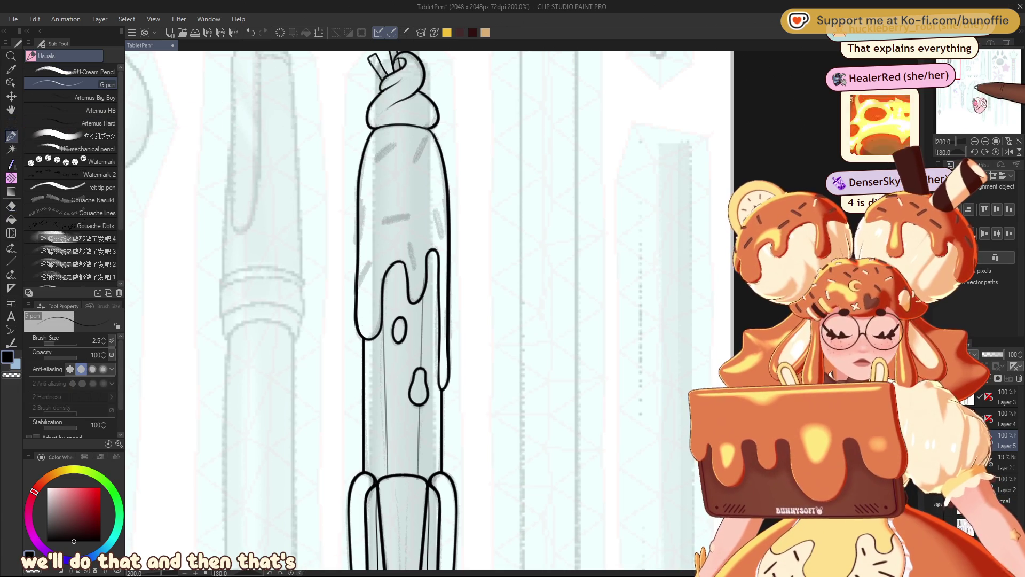
left_click(11, 261)
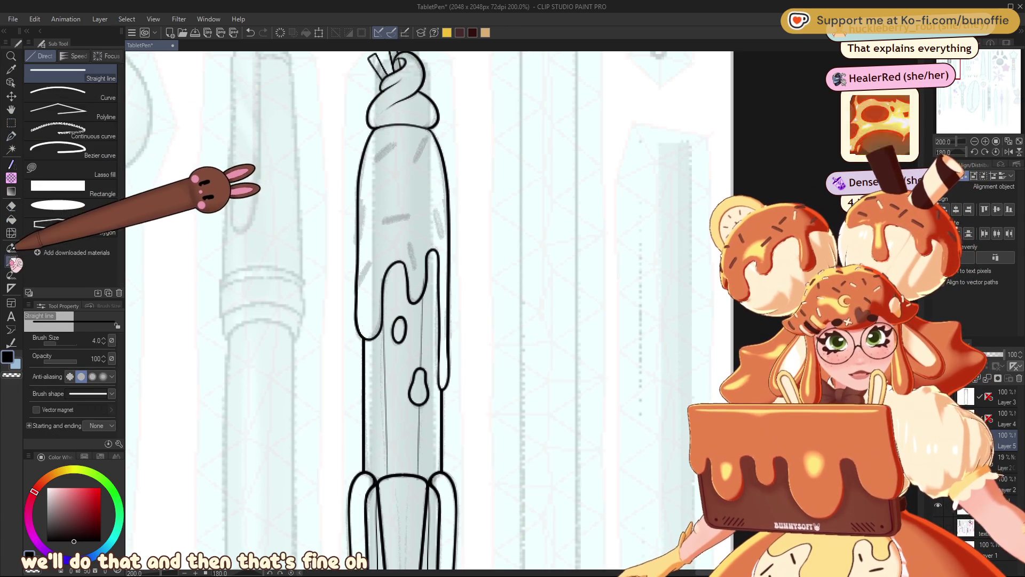
Draw three short straight diagonal sprinkle dashes across the pen's cream cap
mouse_move(425, 139)
left_mouse_down()
mouse_move(416, 159)
mouse_move(374, 158)
mouse_move(402, 188)
mouse_move(364, 215)
mouse_move(366, 260)
left_mouse_up()
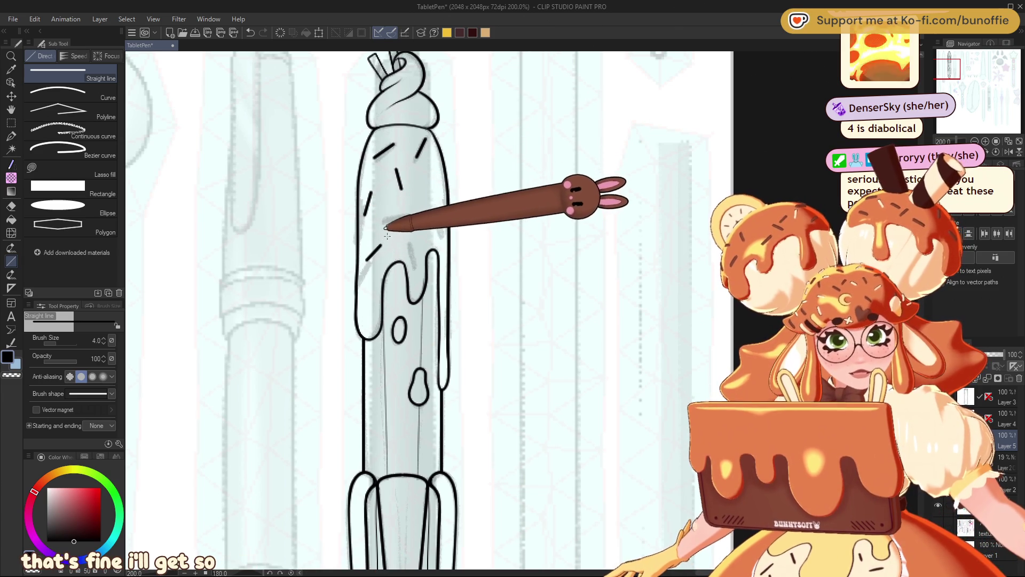
left_click_drag(394, 225, 407, 239)
mouse_move(435, 184)
left_mouse_down()
mouse_move(420, 199)
mouse_move(443, 250)
left_mouse_up()
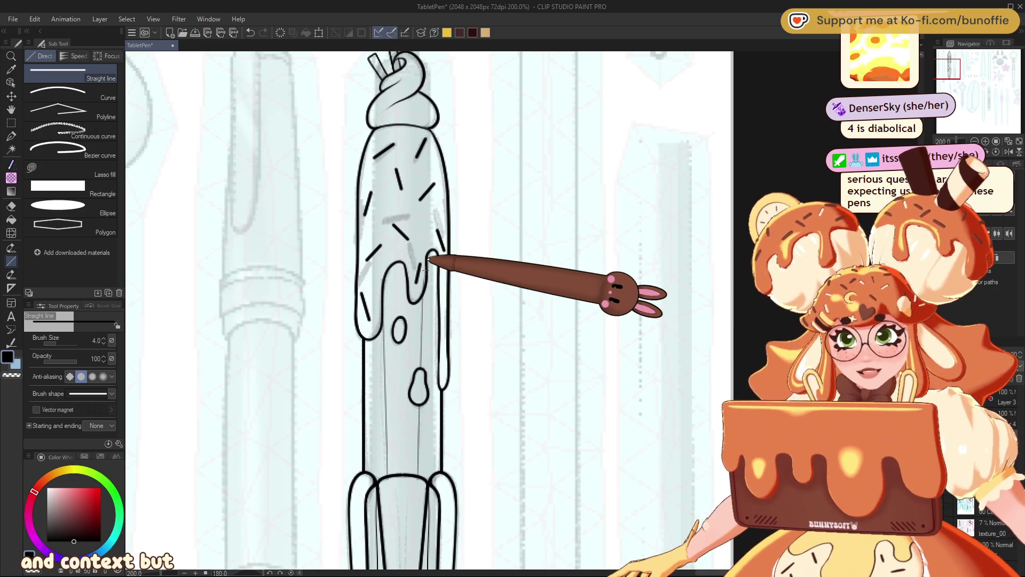
left_click(11, 135)
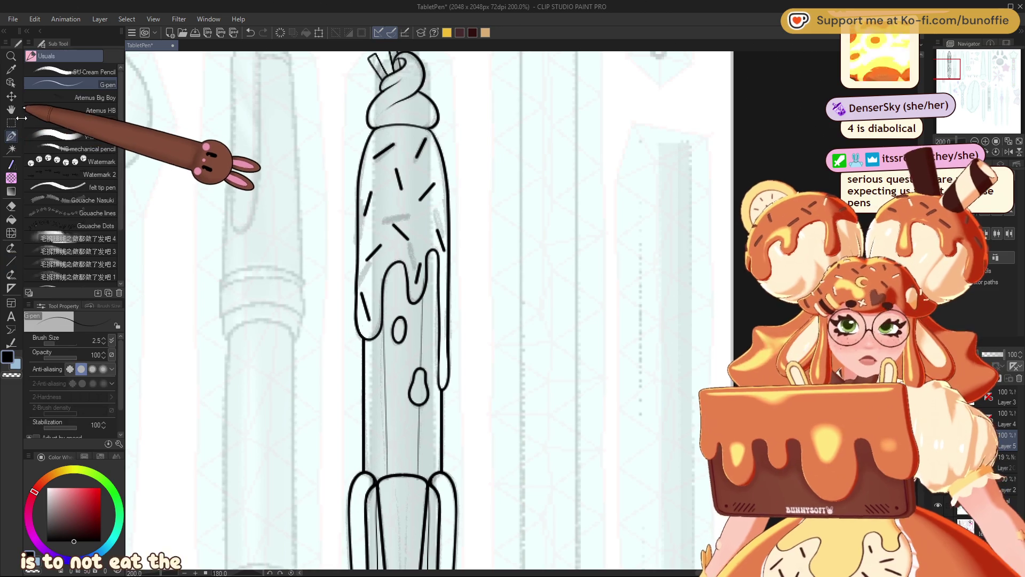
Raise the G-pen size to 5.0 and thicken the nib's left outline
left_click(975, 141)
mouse_move(988, 68)
left_mouse_down()
mouse_move(980, 91)
mouse_move(948, 58)
left_mouse_up()
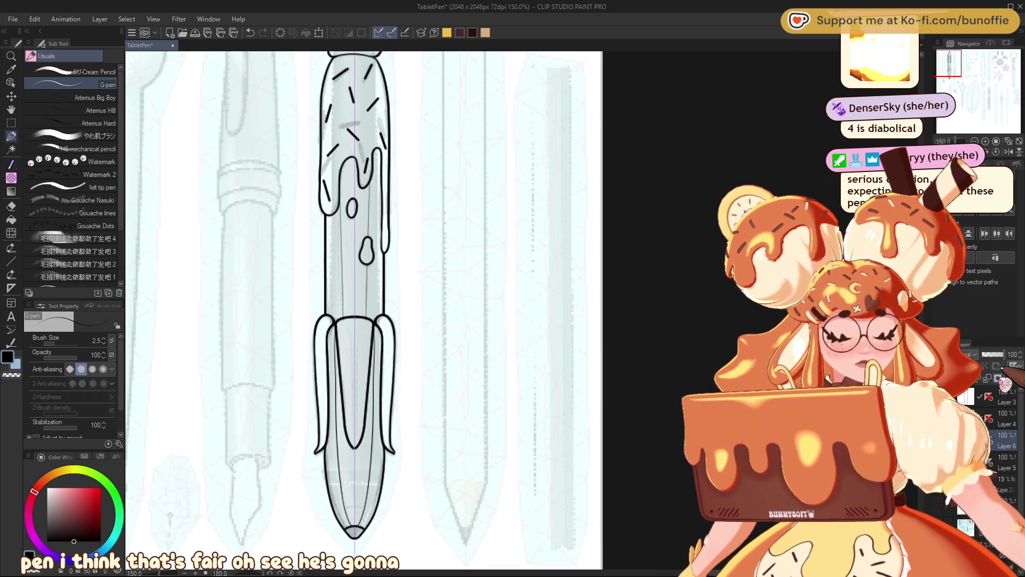
key("bracketright")
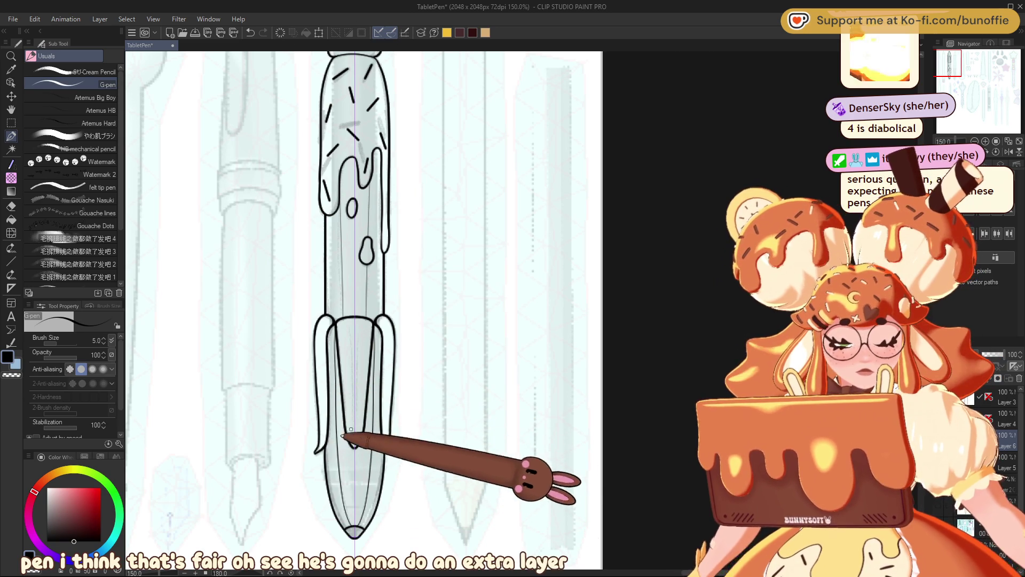
left_click(986, 141)
left_click_drag(961, 62, 956, 56)
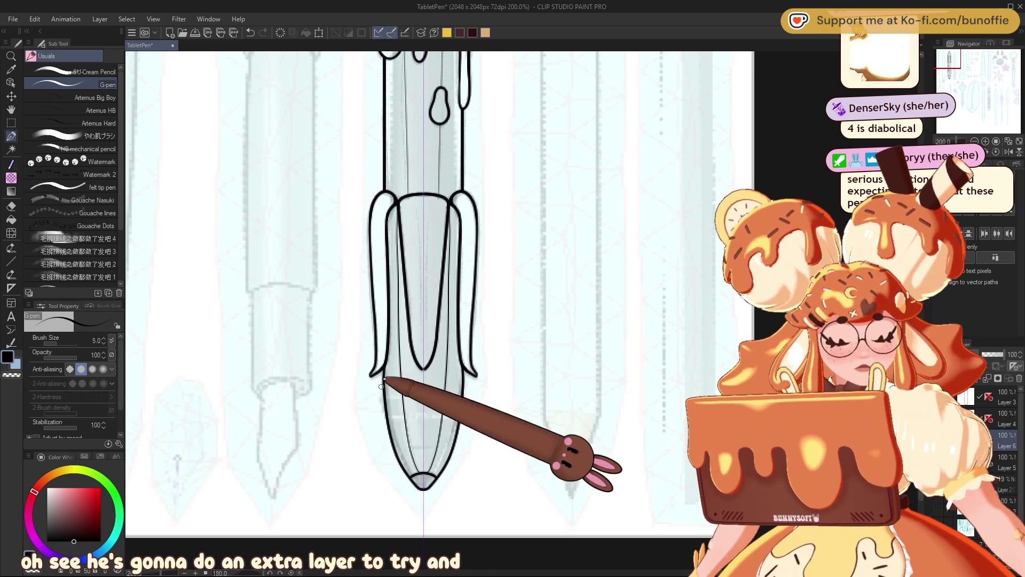
left_click_drag(381, 375, 407, 475)
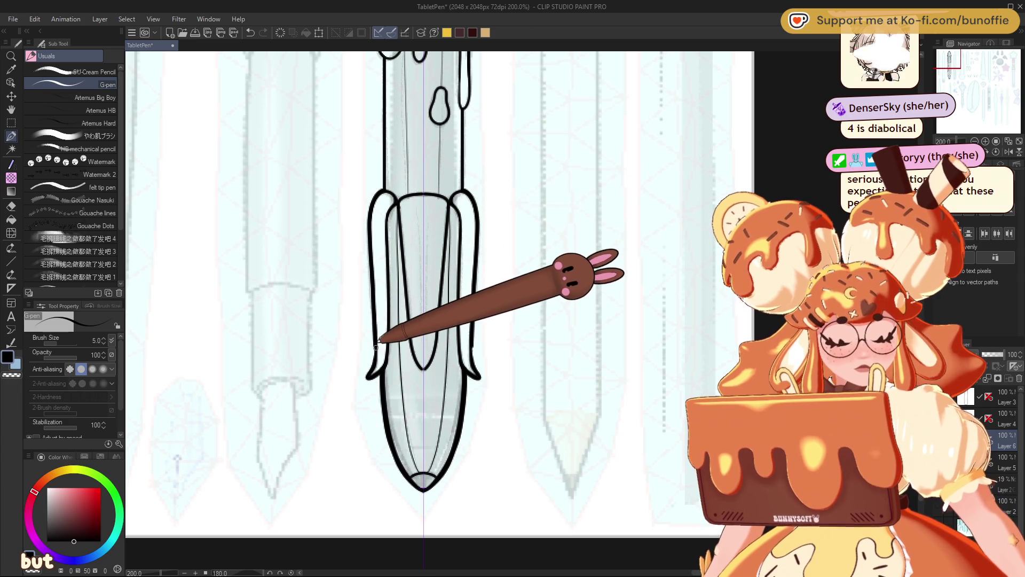
Thicken the body's right contour near the drips and redraw the cone's left contour bolder
left_click_drag(965, 65, 963, 74)
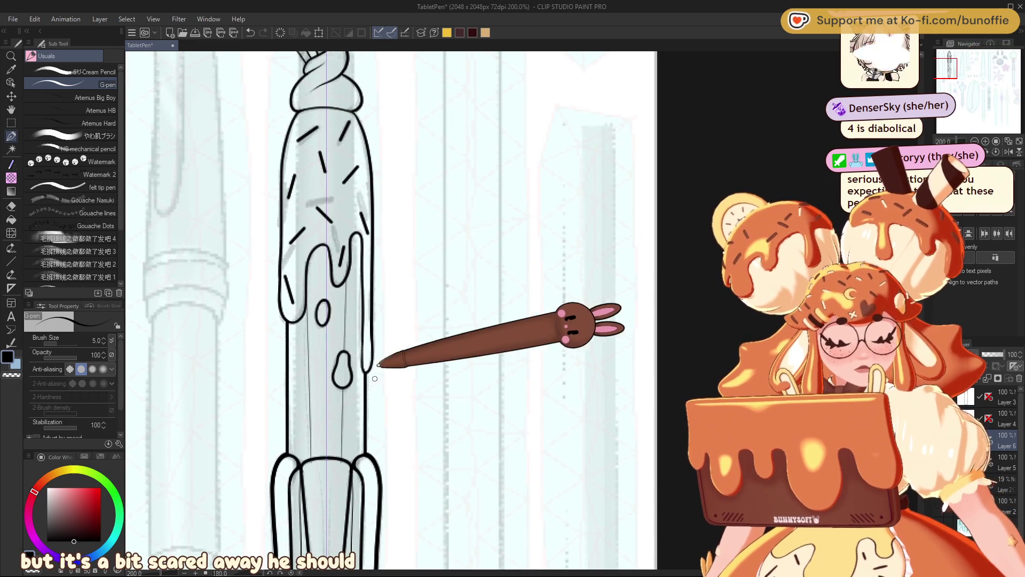
left_click_drag(367, 390, 367, 455)
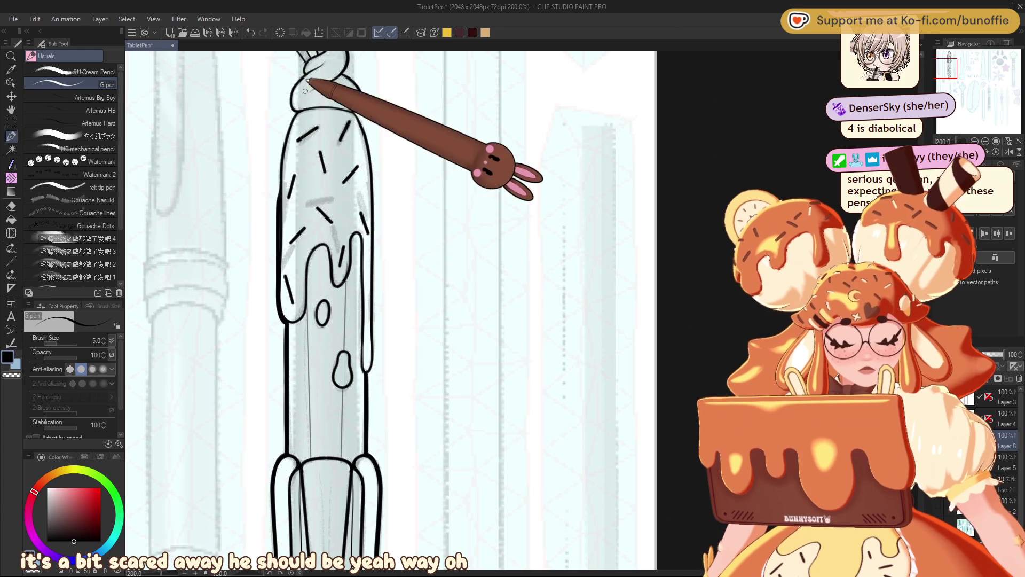
key("ctrl+z")
mouse_move(298, 112)
left_mouse_down()
mouse_move(282, 163)
mouse_move(282, 254)
left_mouse_up()
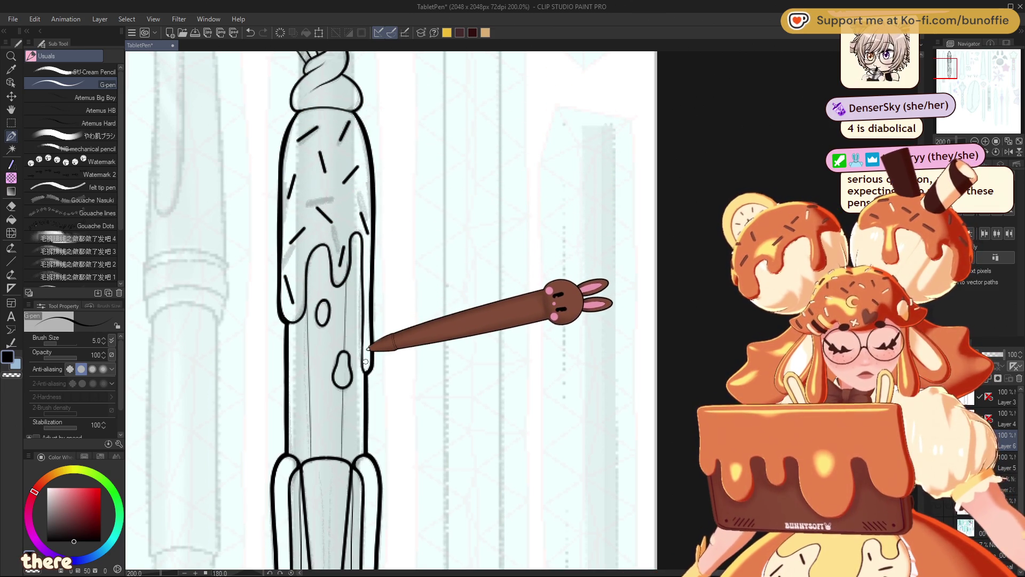
mouse_move(946, 67)
left_mouse_down()
mouse_move(946, 89)
mouse_move(951, 77)
left_mouse_up()
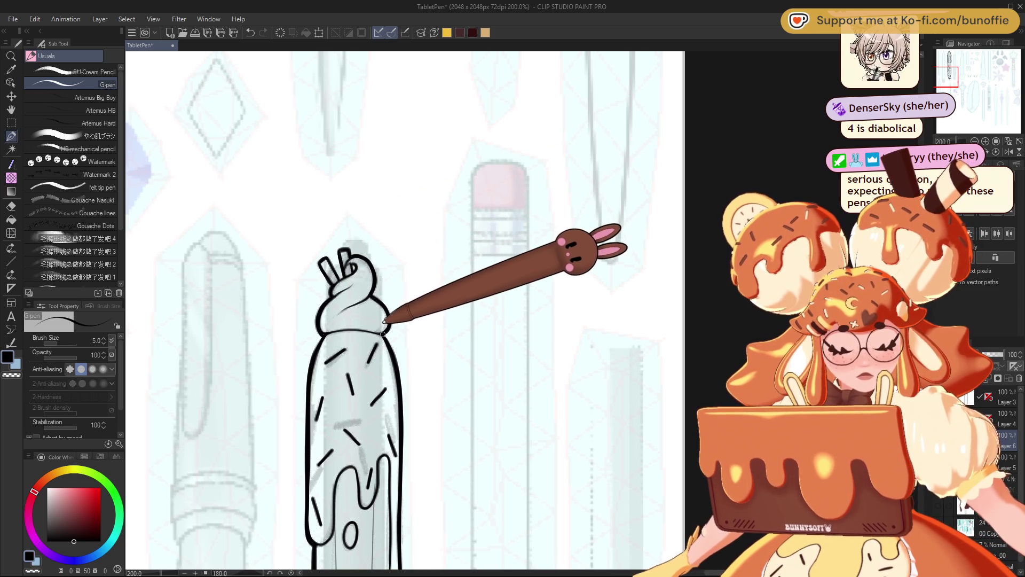
Review the whole sheet at 66.7%, return to 150%, and narrow the second pen's bottom outline
key("ctrl+minus")
key("ctrl+minus")
key("ctrl+minus")
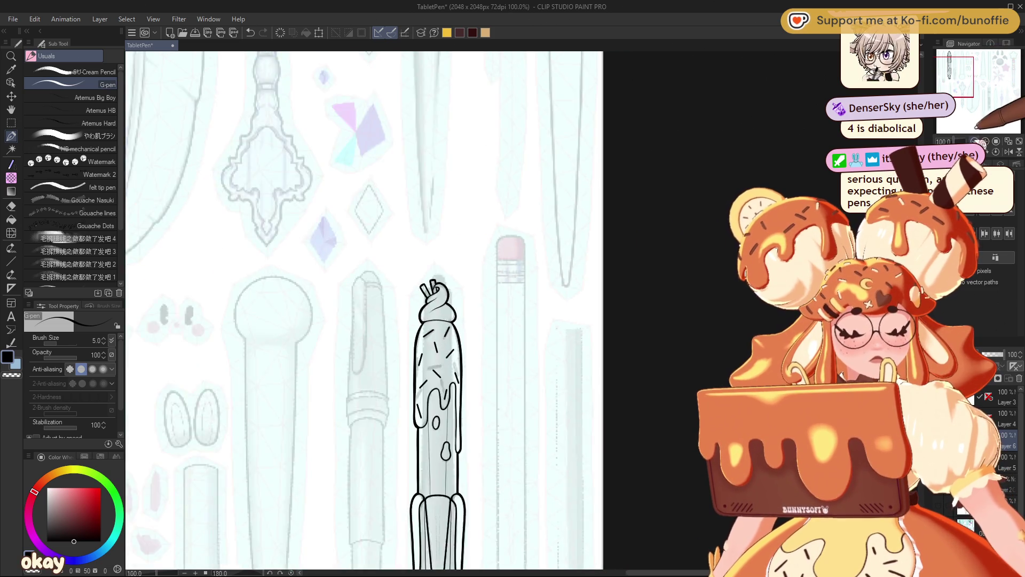
left_click_drag(973, 89, 981, 74)
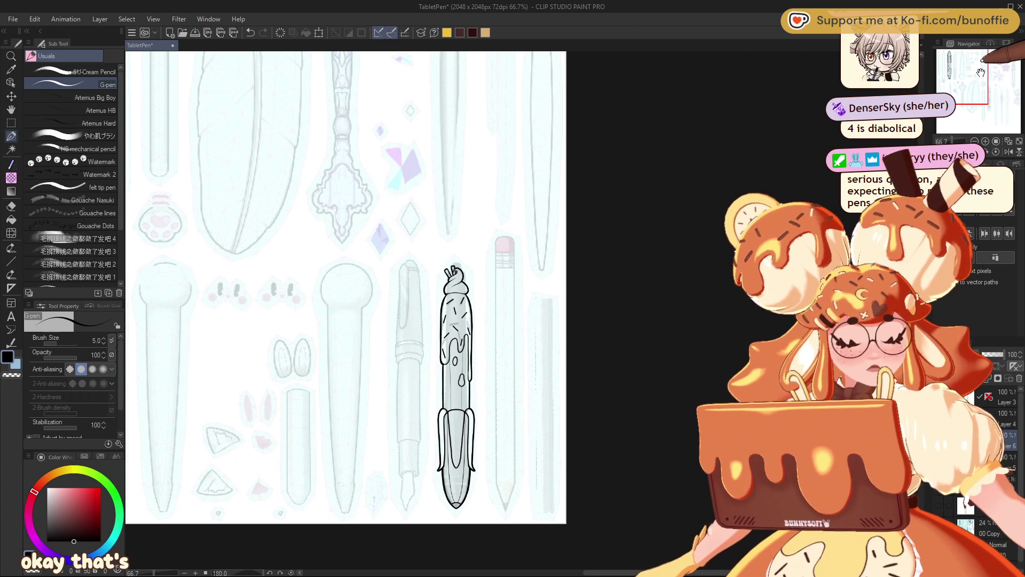
key("ctrl+plus")
left_click_drag(989, 126, 962, 62)
key("ctrl+plus")
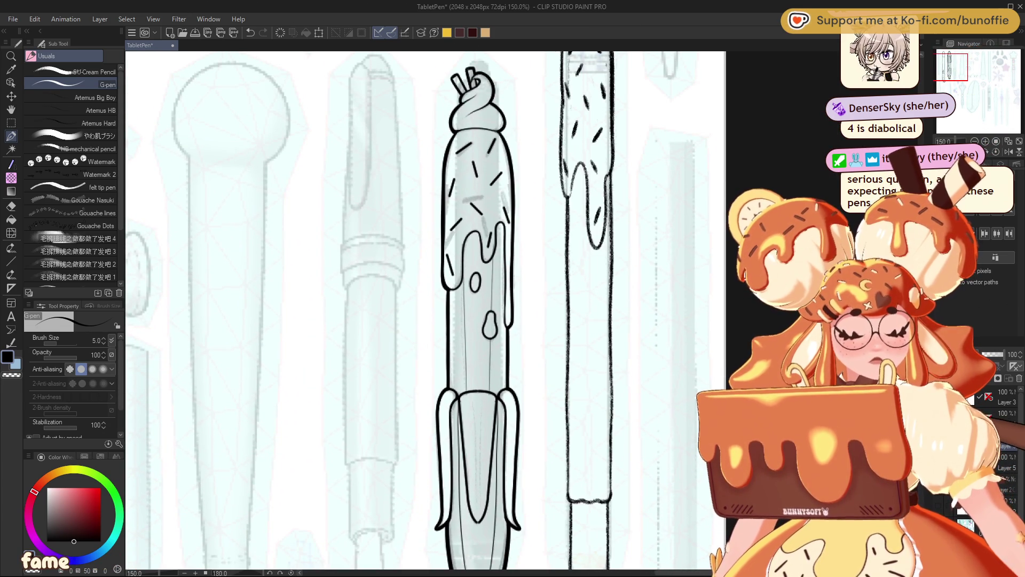
key("ctrl+z")
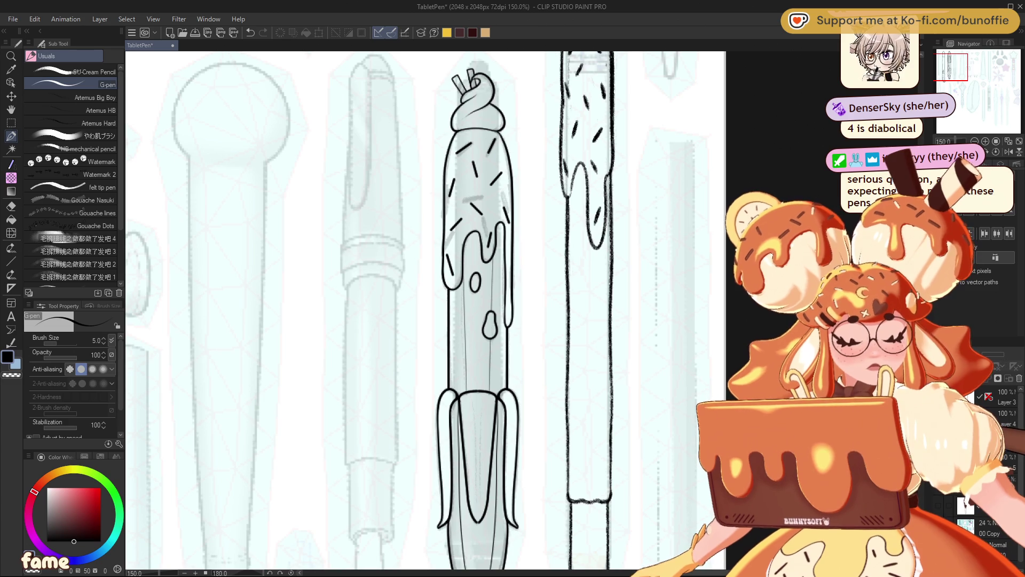
left_click_drag(959, 72, 952, 75)
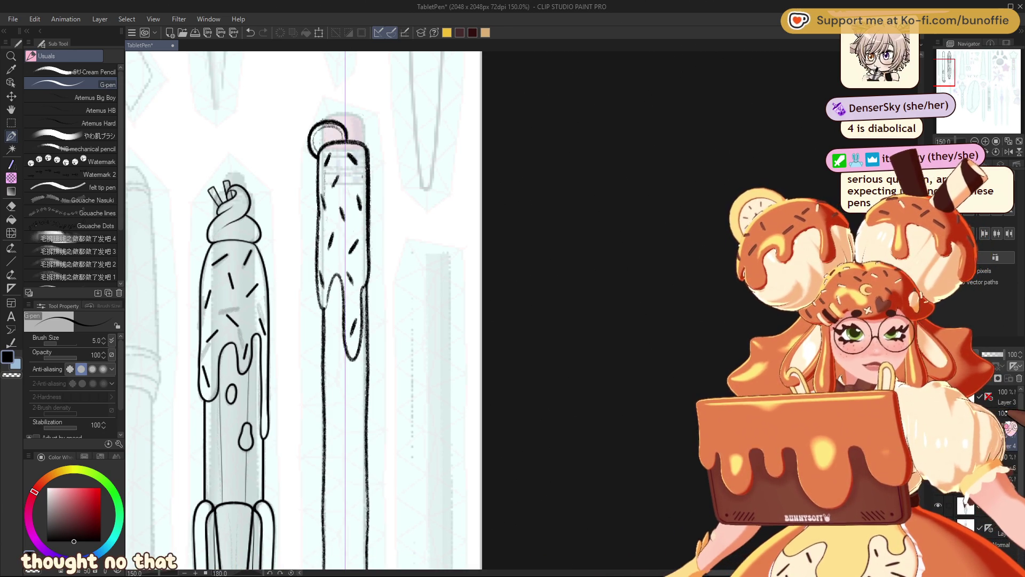
Delete the second pen's drip line art
key("Delete")
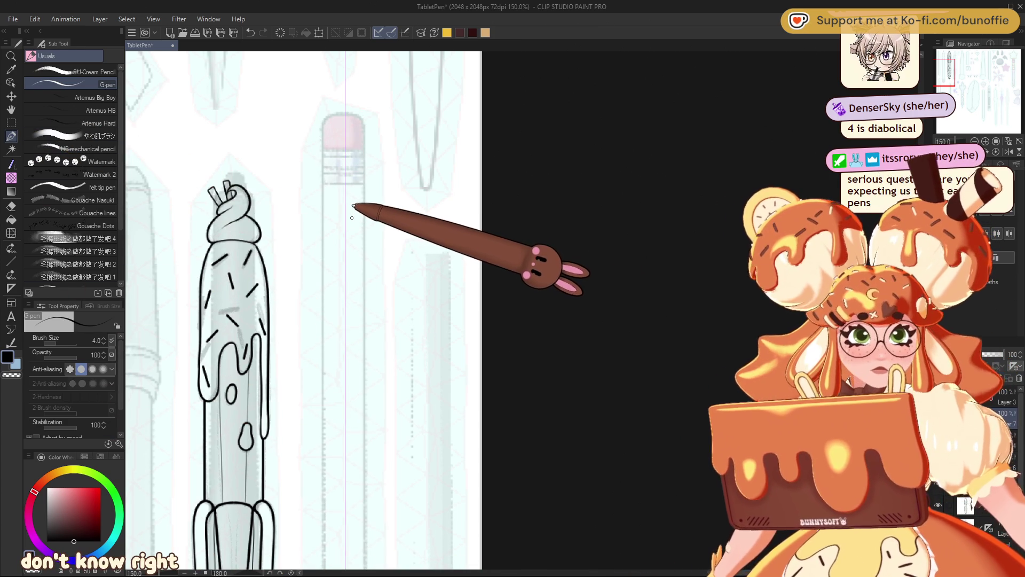
key("ctrl+z")
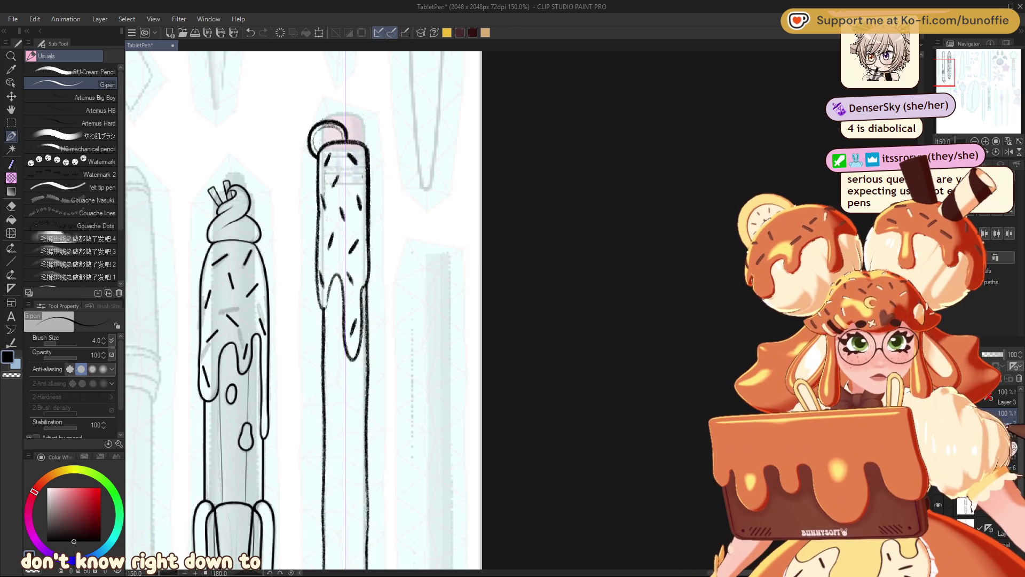
key("ctrl+y")
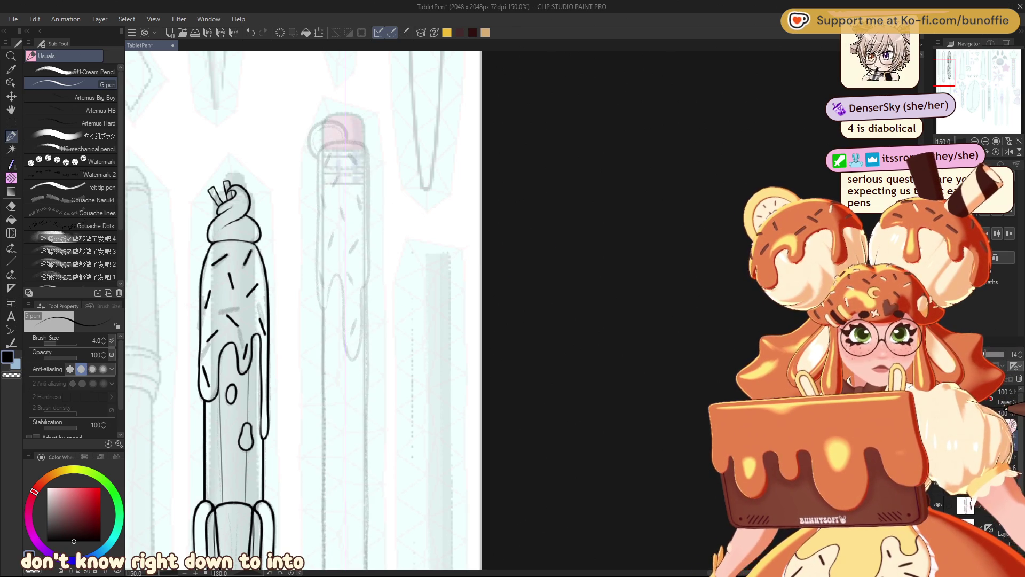
Ink a new rounded top outline over the pencil sketch
left_click_drag(950, 67, 945, 69)
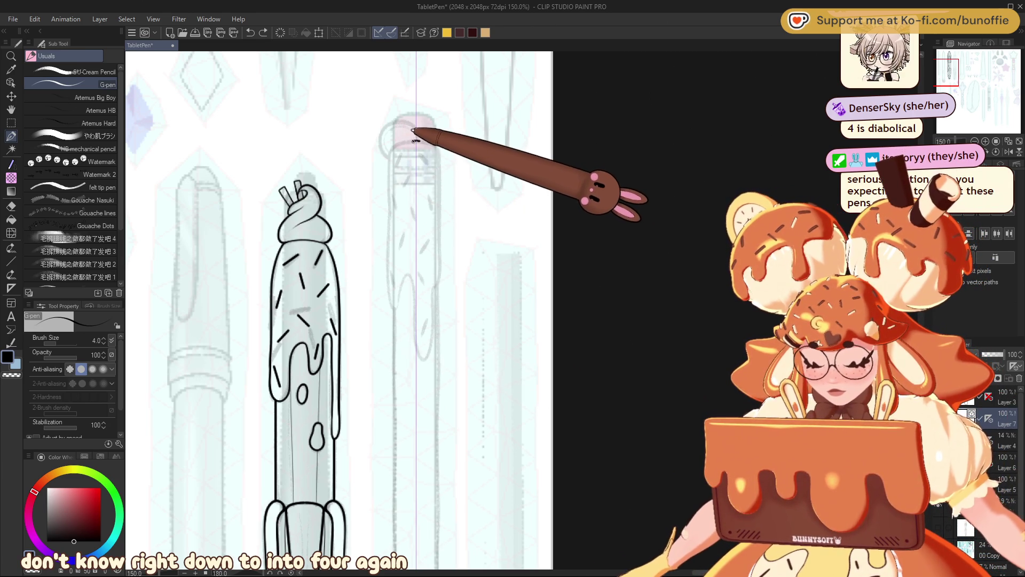
left_click_drag(392, 148, 393, 308)
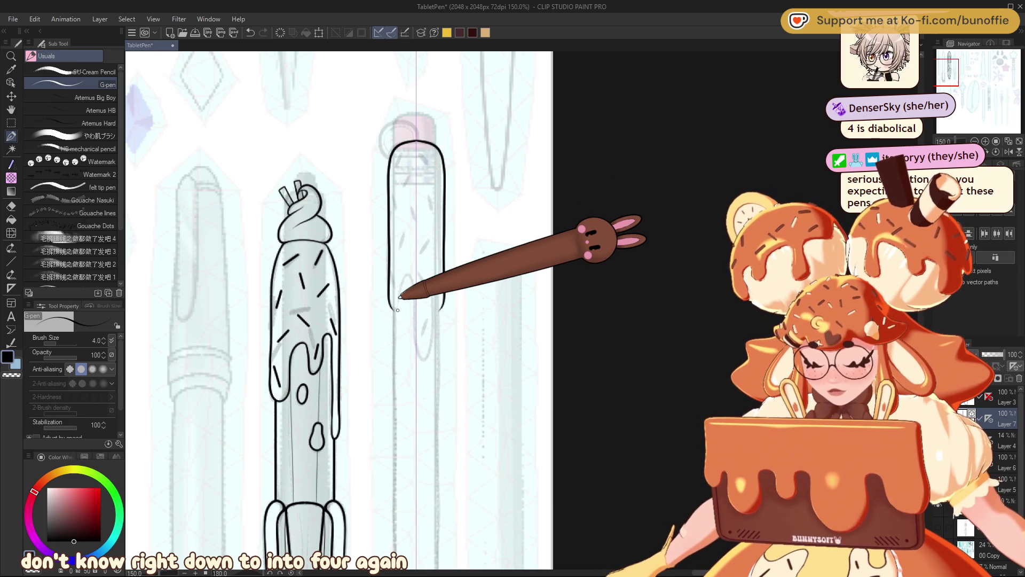
left_click_drag(949, 71, 955, 67)
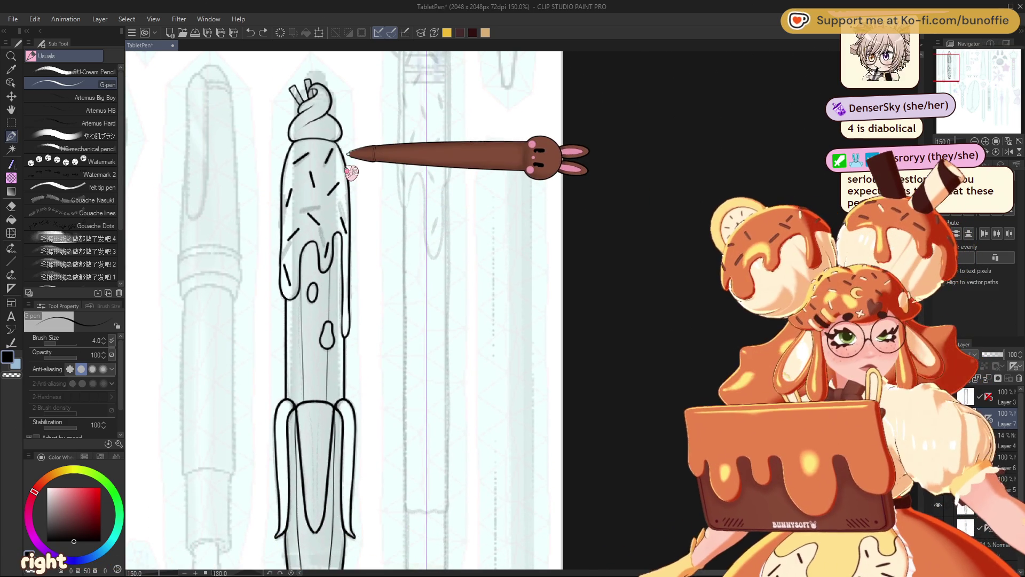
At 100% zoom, shift the pencil sketch layer slightly lower beside the ice-cream pen
left_click(974, 141)
left_click_drag(956, 75, 964, 79)
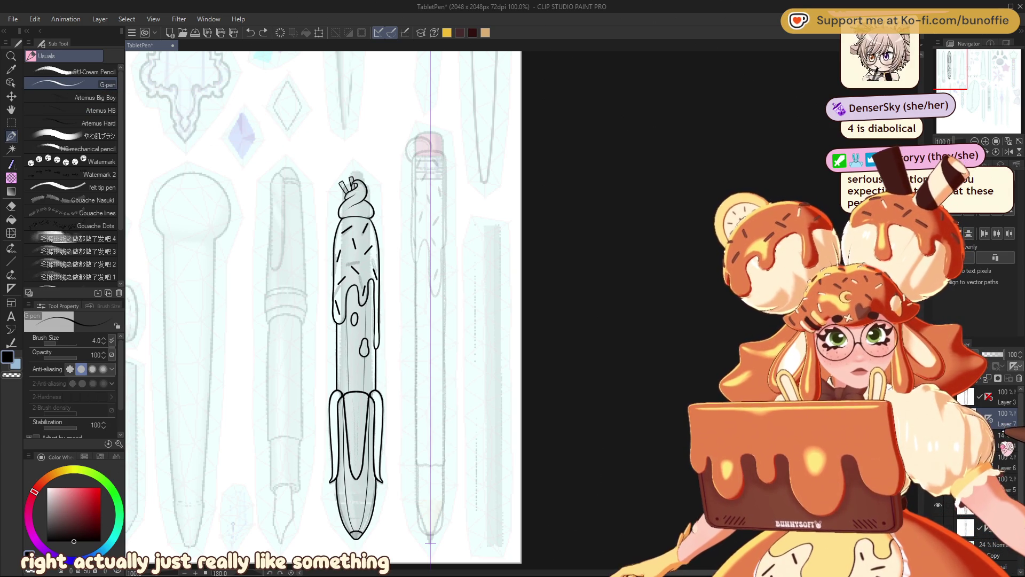
left_click(11, 96)
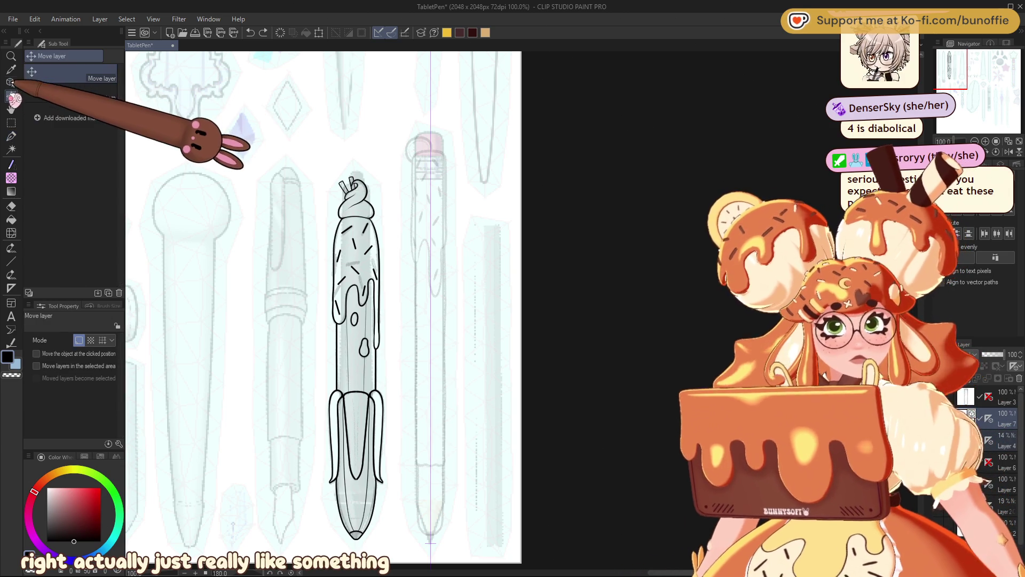
left_click_drag(439, 402, 439, 409)
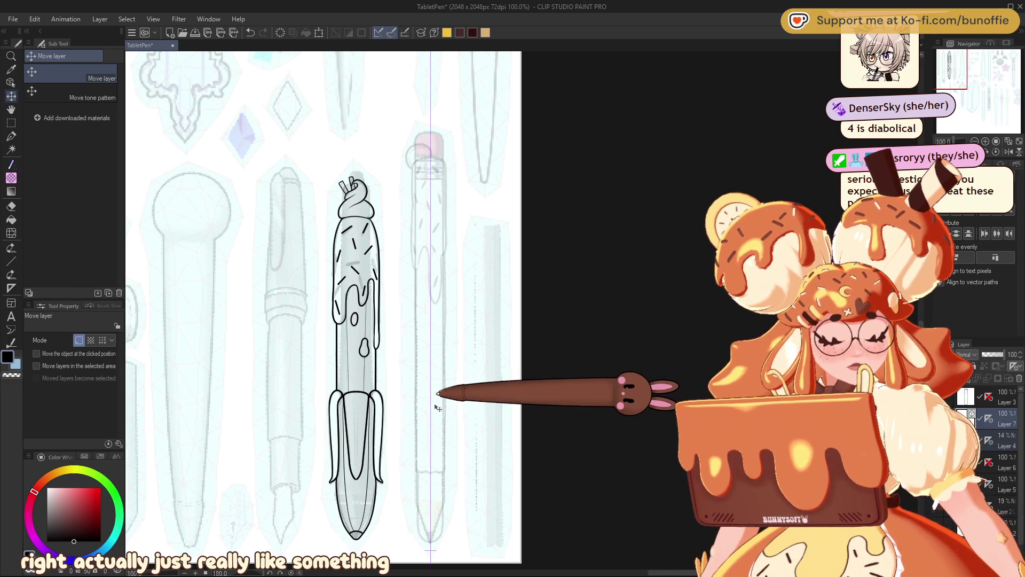
left_click_drag(438, 409, 436, 408)
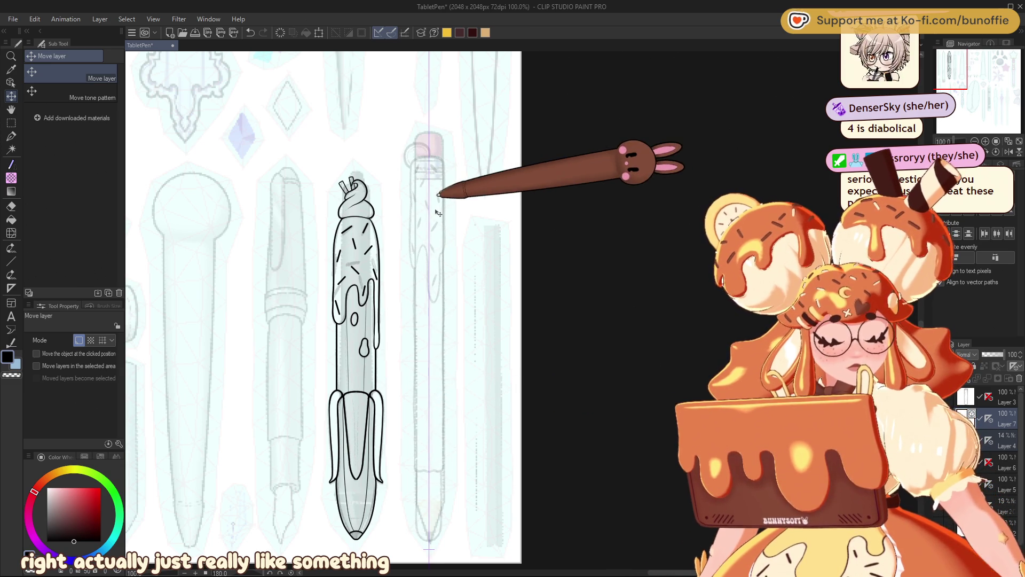
left_click_drag(438, 215, 439, 216)
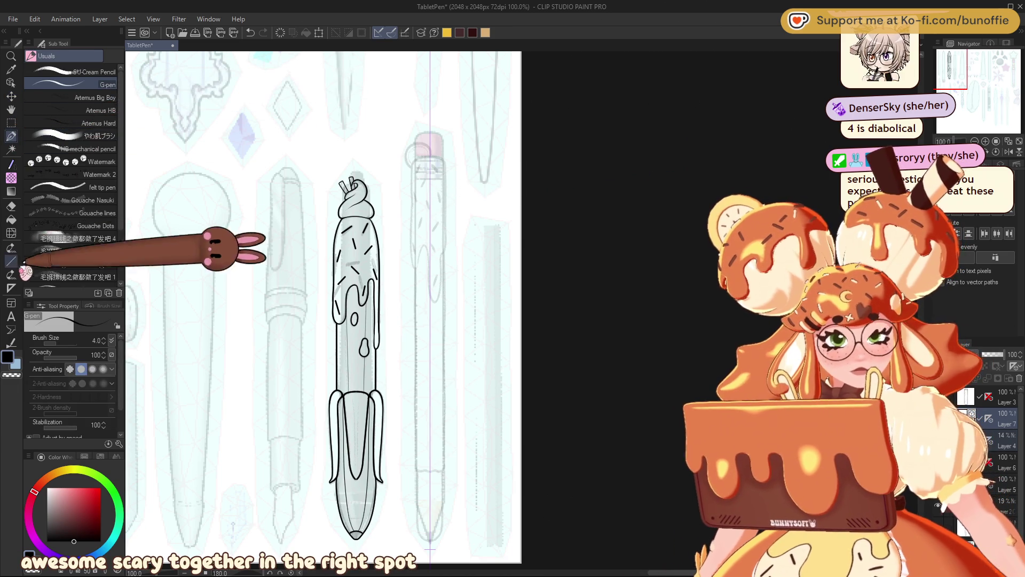
Draw the second pen's straight mirrored body side lines, redrawing them longer
left_click(11, 261)
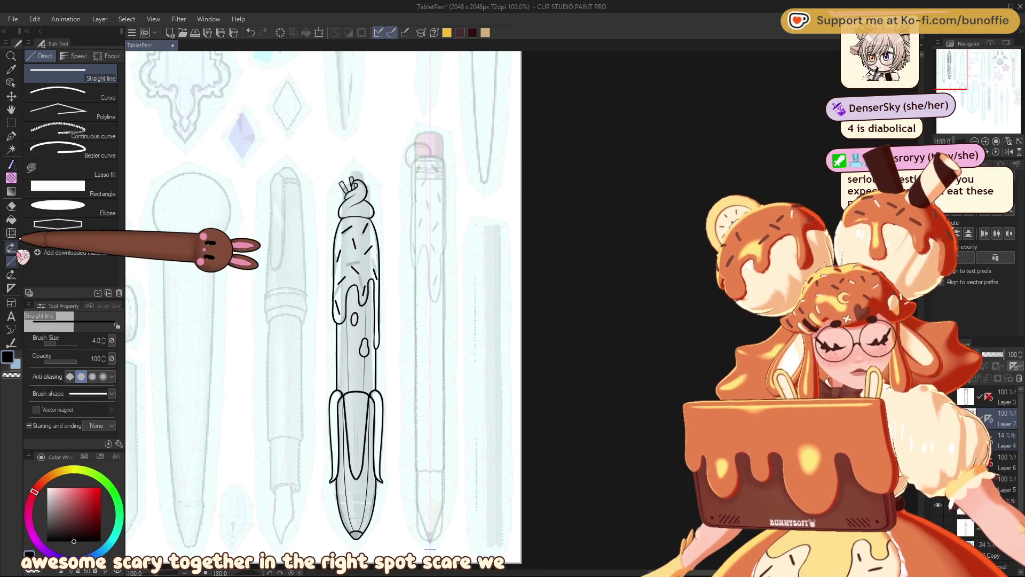
left_click_drag(356, 393, 356, 531)
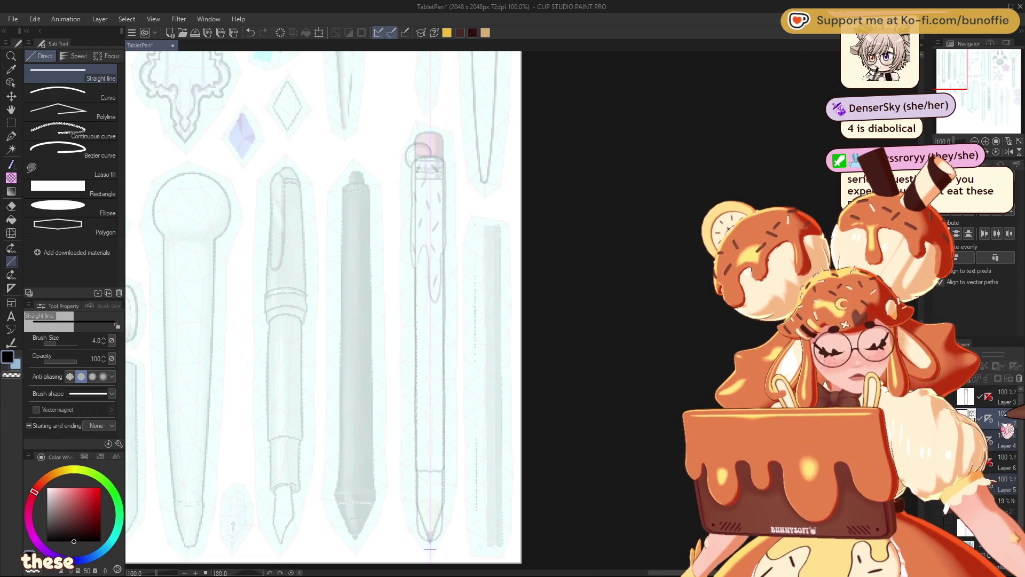
mouse_move(417, 269)
left_mouse_down()
mouse_move(417, 453)
mouse_move(432, 472)
left_mouse_up()
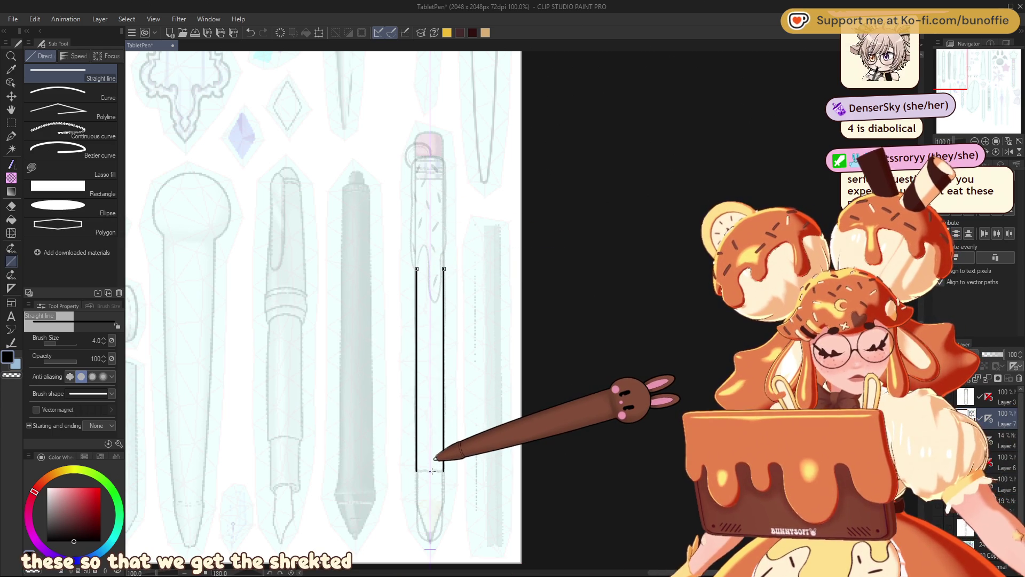
key("ctrl+z")
left_click_drag(415, 268, 424, 470)
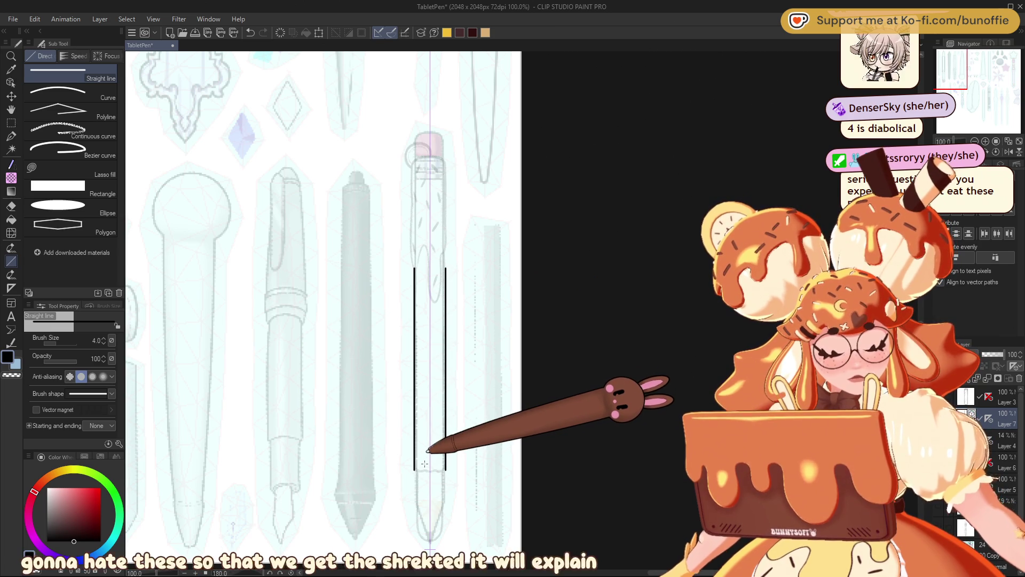
Add a narrower pair of mirrored straight lines toward the tip
left_click(985, 141)
mouse_move(954, 71)
left_mouse_down()
mouse_move(952, 59)
mouse_move(953, 73)
left_mouse_up()
left_click_drag(325, 348, 332, 435)
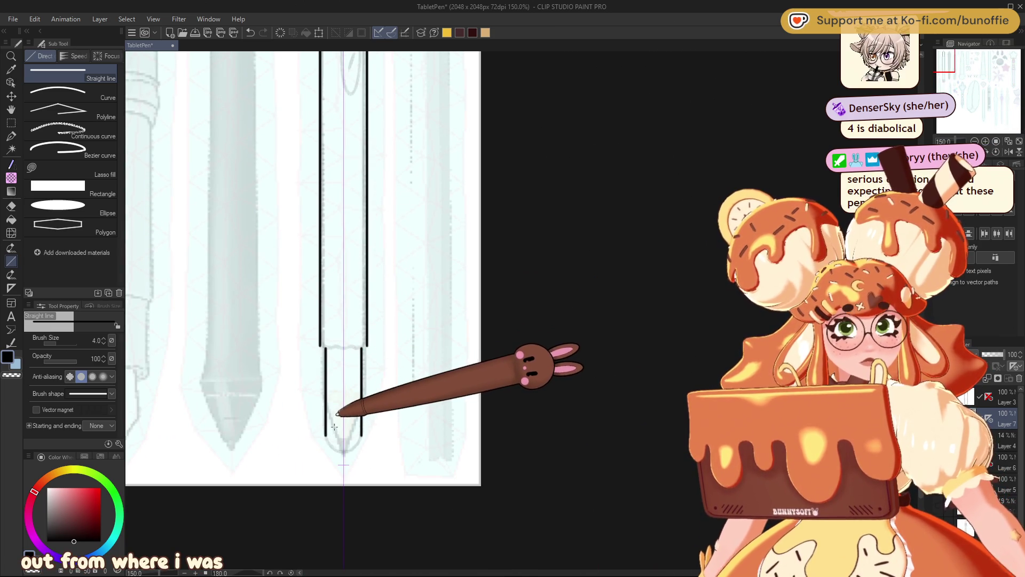
Join the upper and lower side lines and close the pen bottom with a rounded U-shaped tip
left_click(46, 112)
left_click(10, 136)
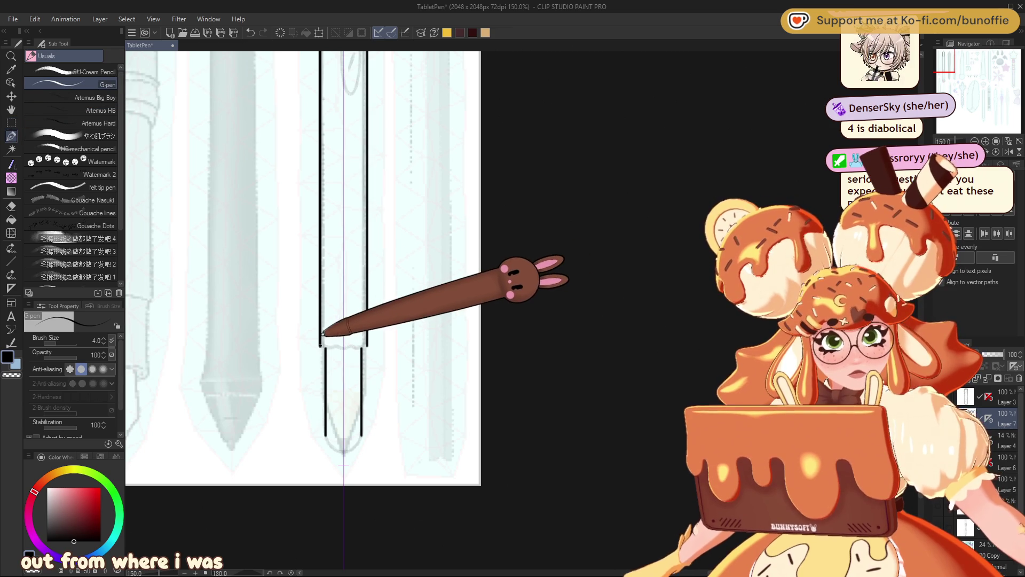
left_click_drag(320, 346, 342, 348)
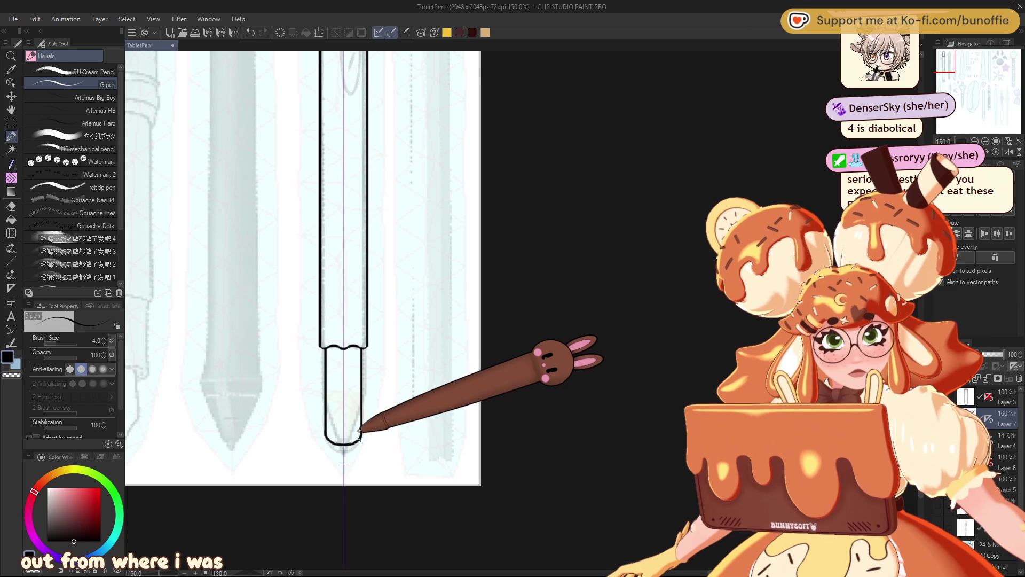
left_click_drag(326, 434, 329, 443)
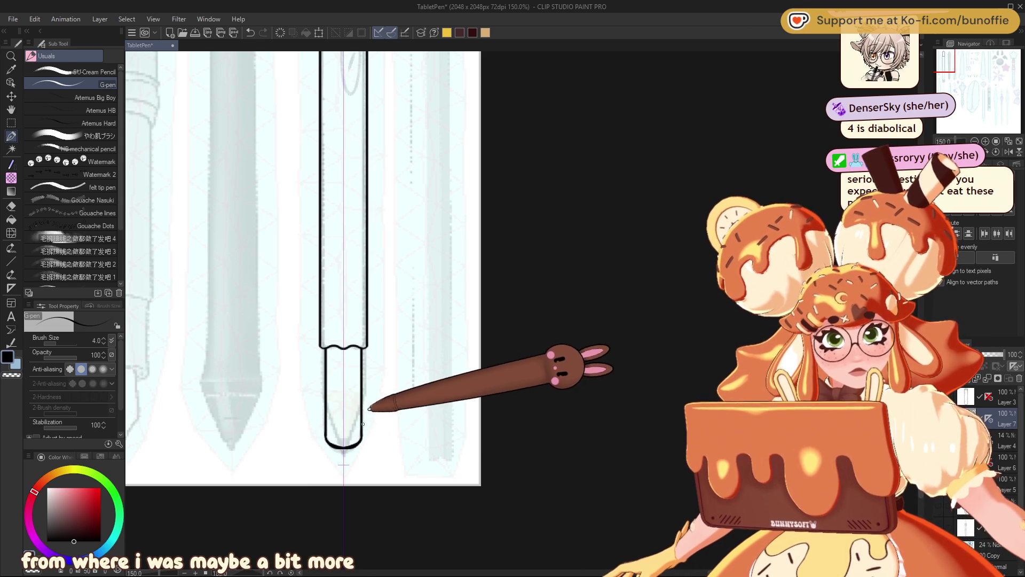
left_click_drag(327, 435, 342, 447)
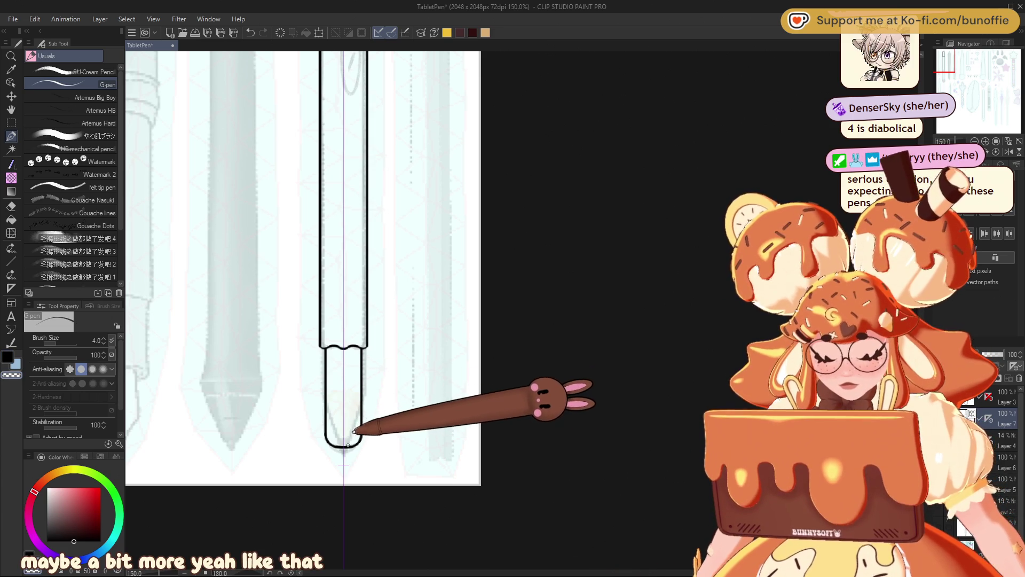
left_click_drag(950, 59, 949, 43)
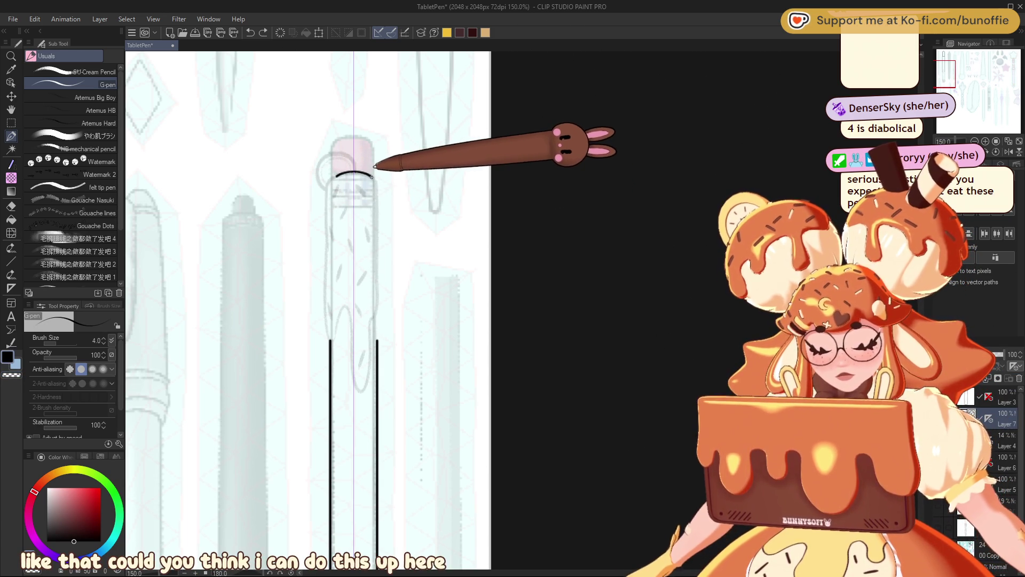
Ink an arch capping the pencil's two side lines and extend its right outline downward
left_click_drag(330, 195, 378, 195)
left_click_drag(330, 218, 378, 216)
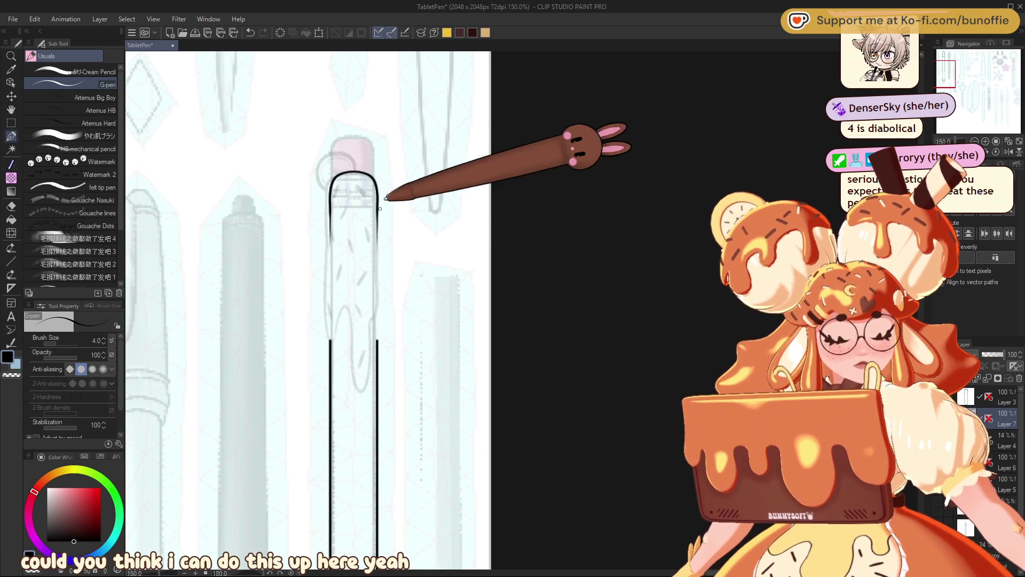
left_click_drag(378, 235, 373, 350)
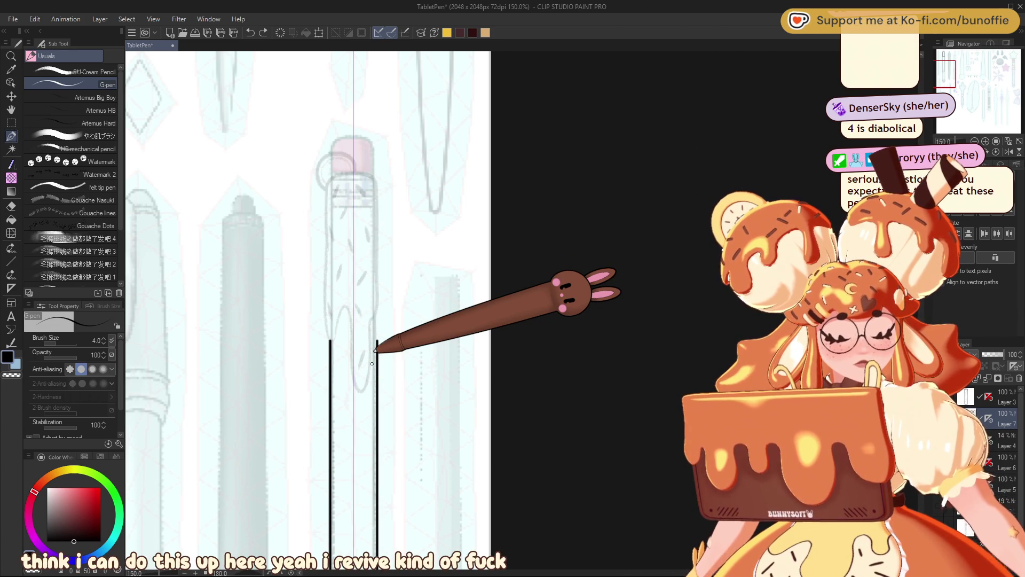
At 400% zoom, draw straight side lines up the pencil body, then return to the G-pen
left_click(11, 260)
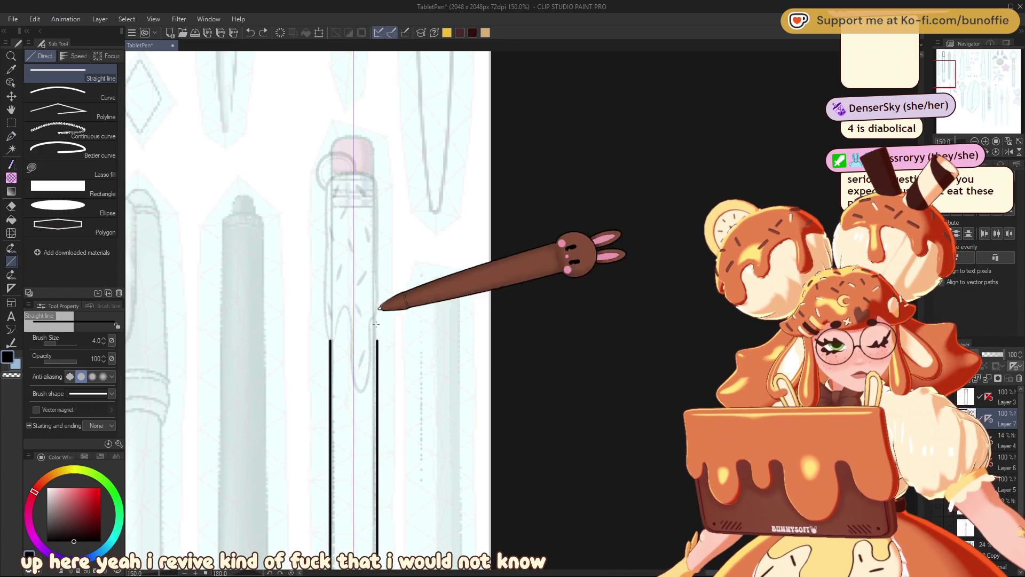
left_click_drag(377, 341, 377, 285)
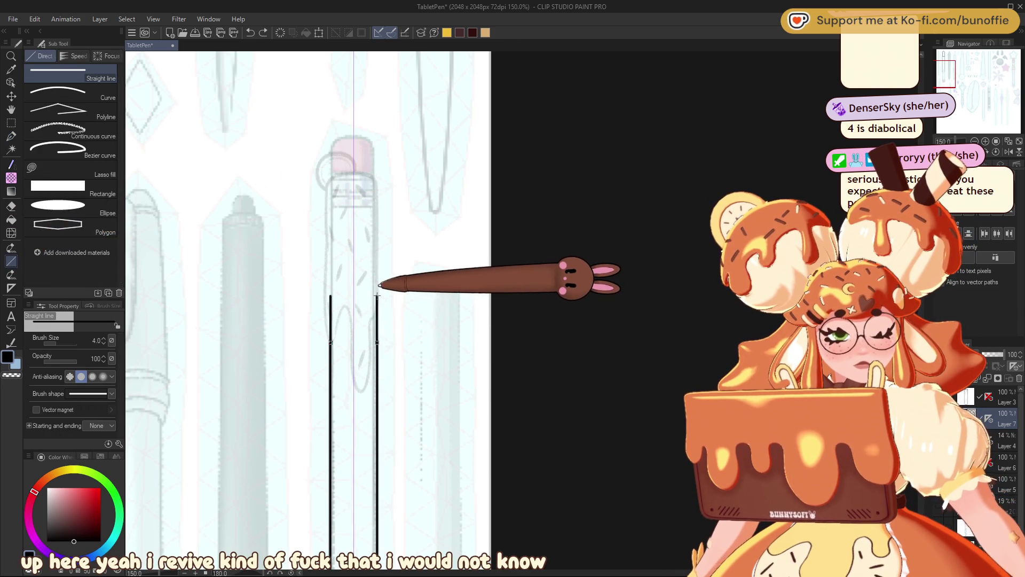
key("ctrl+z")
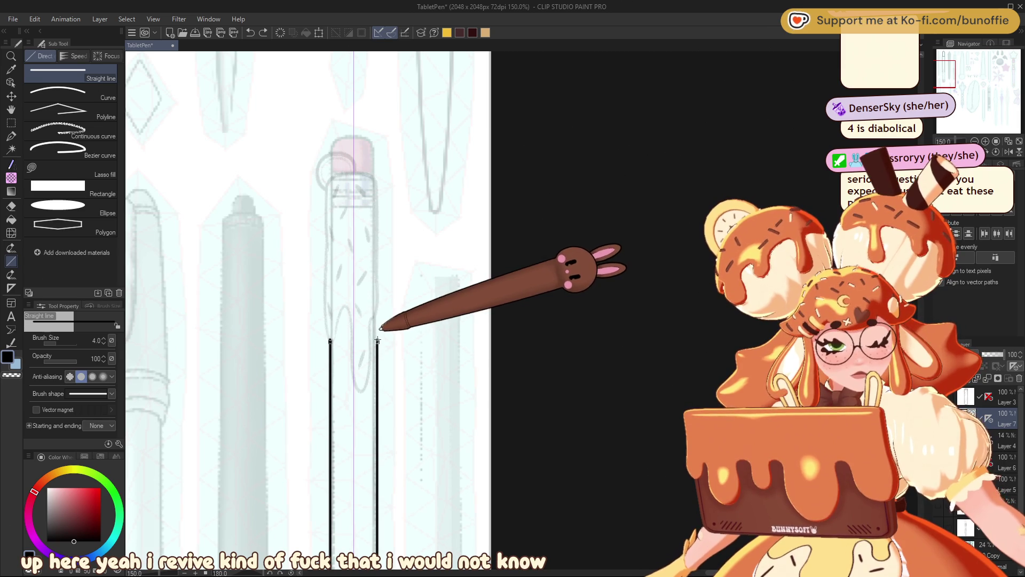
left_click(986, 141)
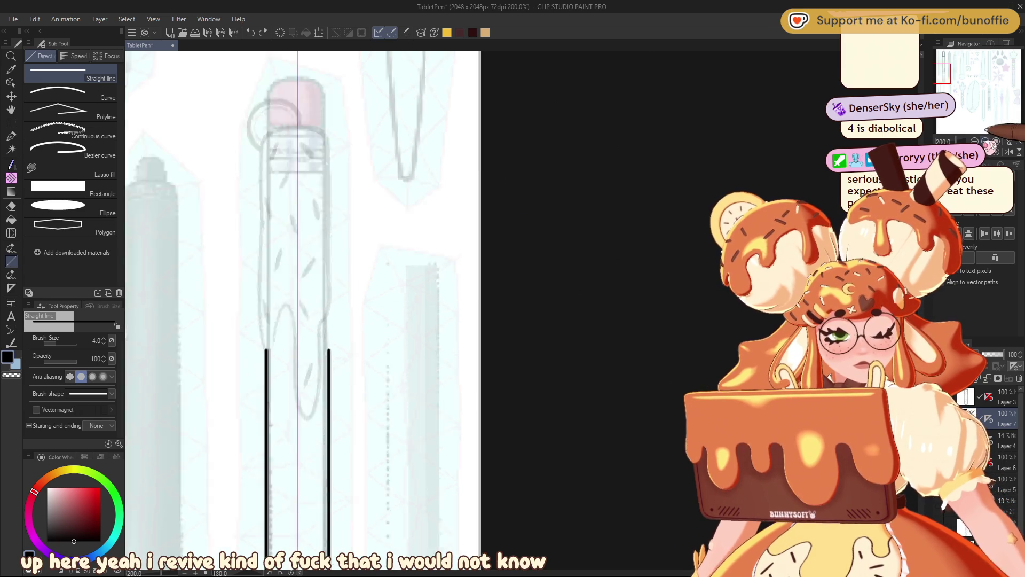
left_click(986, 141)
left_click(985, 141)
left_click_drag(940, 76, 942, 73)
left_click_drag(387, 324, 385, 128)
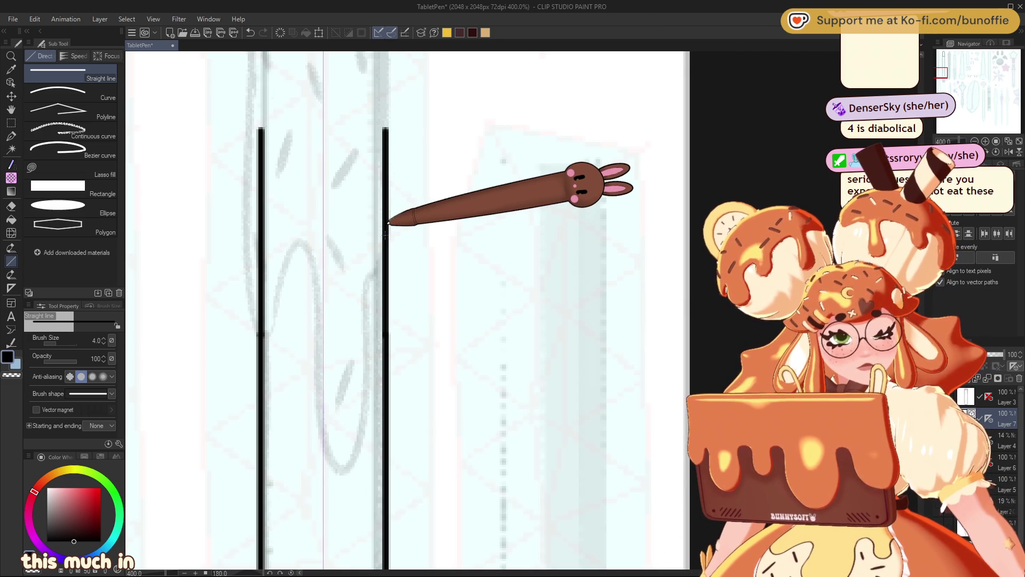
left_click(10, 135)
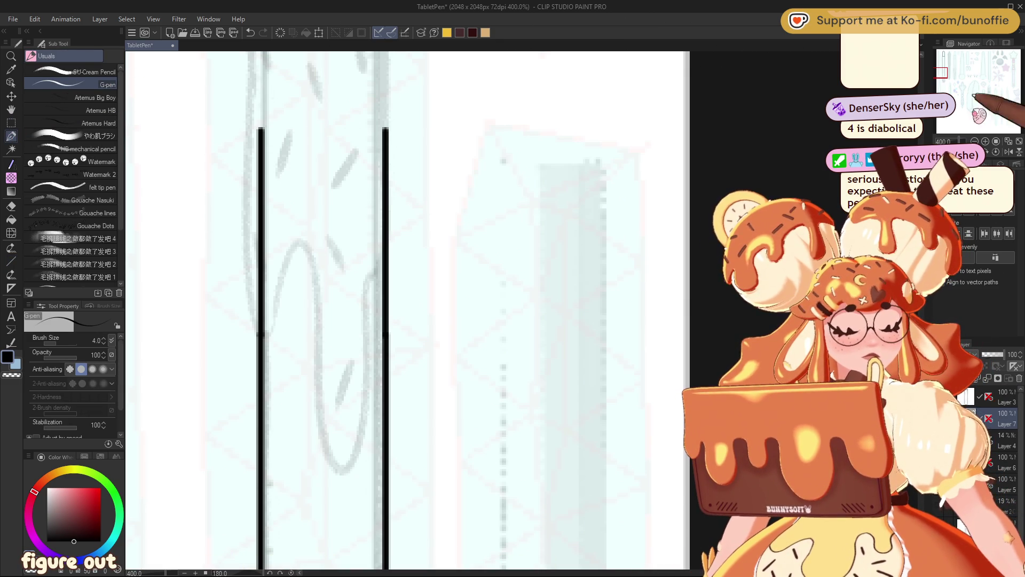
mouse_move(951, 69)
left_mouse_down()
mouse_move(946, 77)
mouse_move(969, 73)
left_mouse_up()
scroll(986, 140, "down", 3)
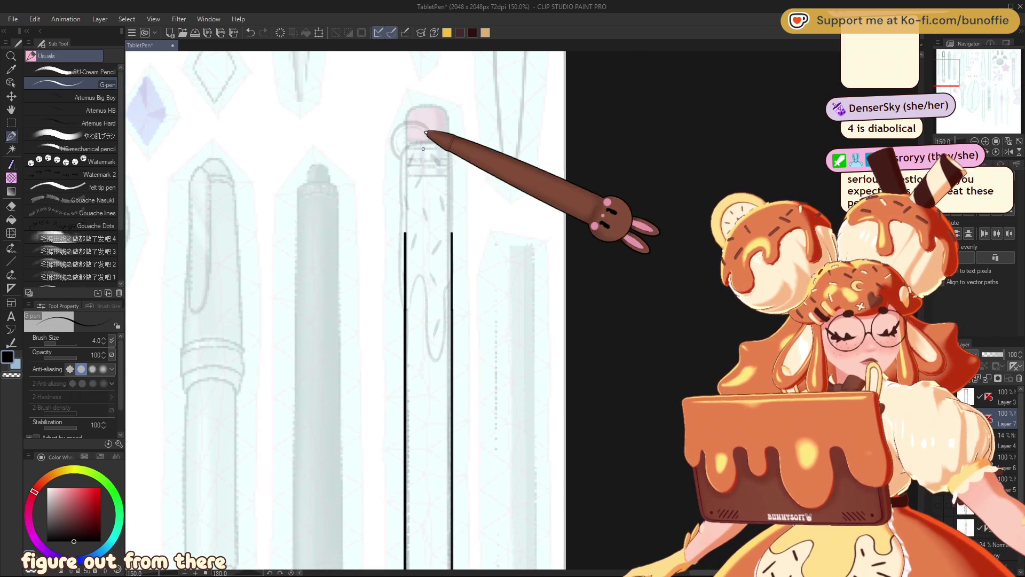
Ink a curve at the pencil's top-left corner, undoing the stray top arcs, then pick the Eraser
mouse_move(405, 147)
left_mouse_down()
mouse_move(401, 283)
mouse_move(406, 309)
mouse_move(419, 275)
mouse_move(441, 355)
mouse_move(452, 170)
mouse_move(445, 146)
mouse_move(430, 140)
mouse_move(412, 144)
mouse_move(408, 168)
left_mouse_up()
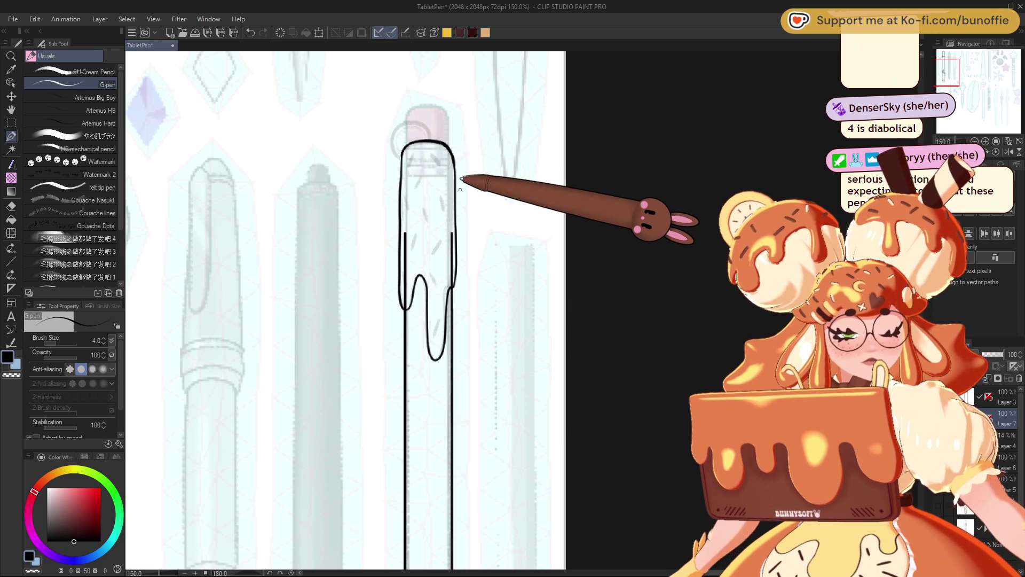
left_click_drag(431, 140, 417, 121)
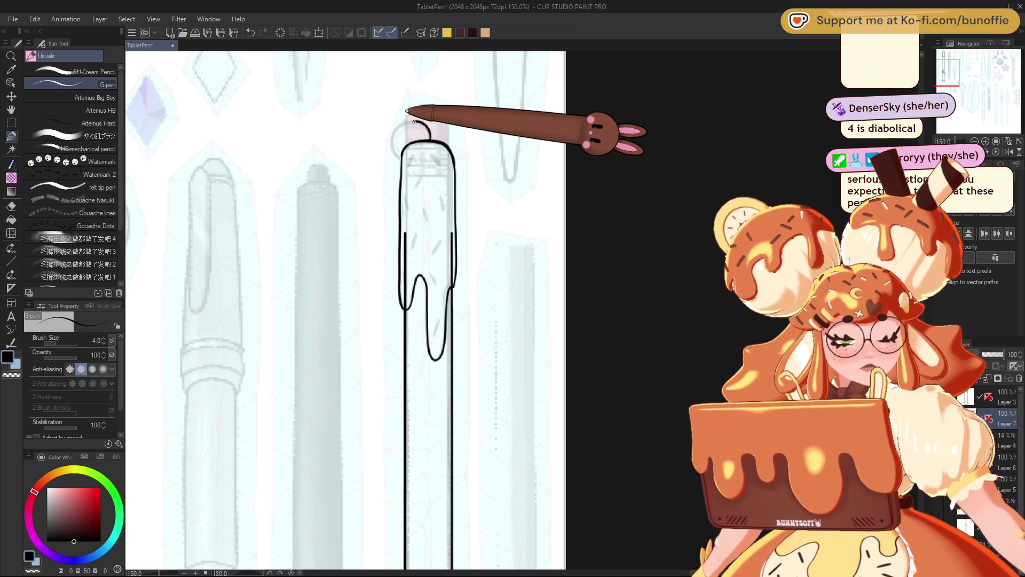
key("ctrl+z")
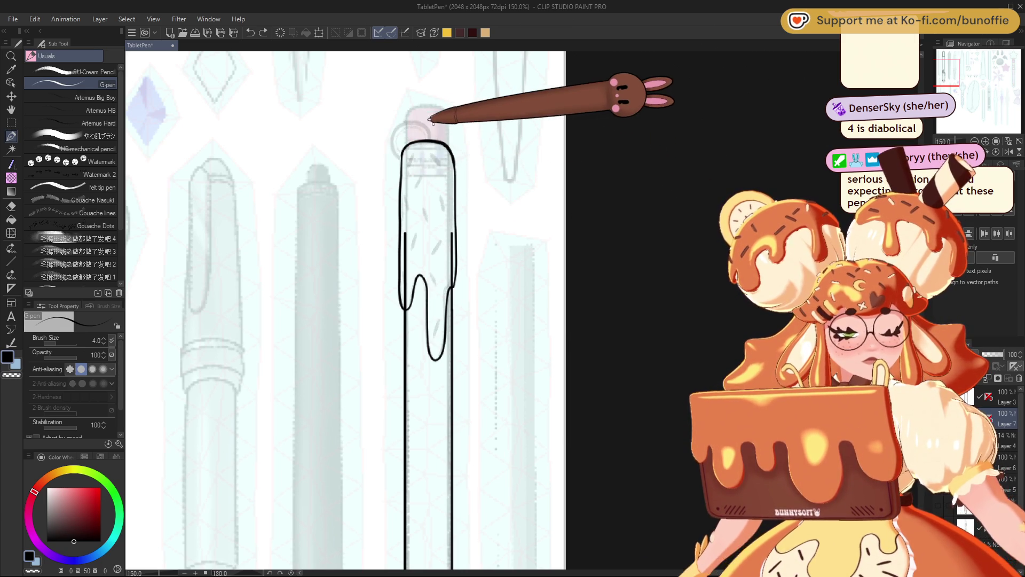
mouse_move(427, 128)
left_mouse_down()
mouse_move(417, 122)
mouse_move(396, 136)
mouse_move(403, 155)
mouse_move(422, 120)
mouse_move(392, 135)
left_mouse_up()
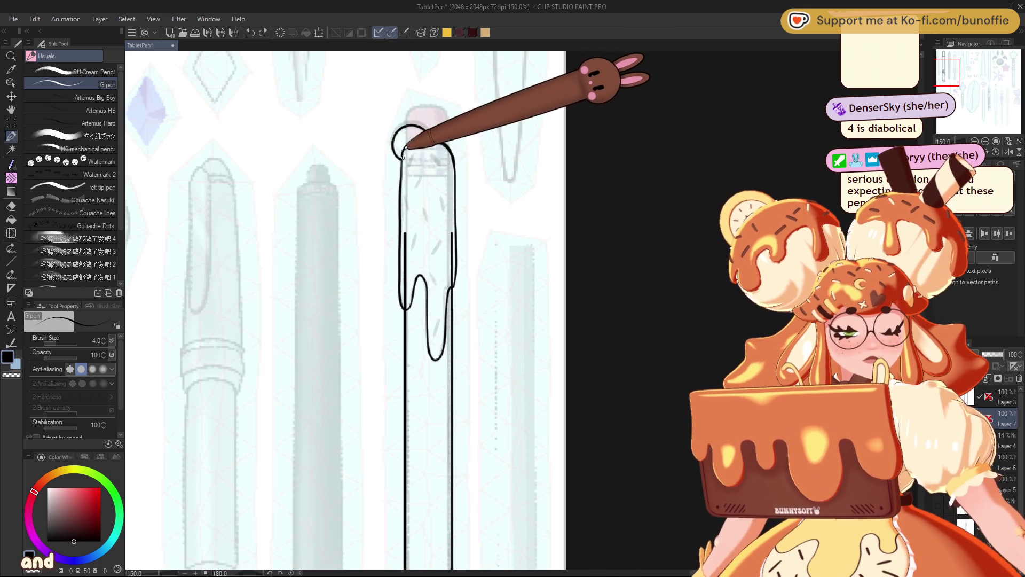
key("ctrl+z")
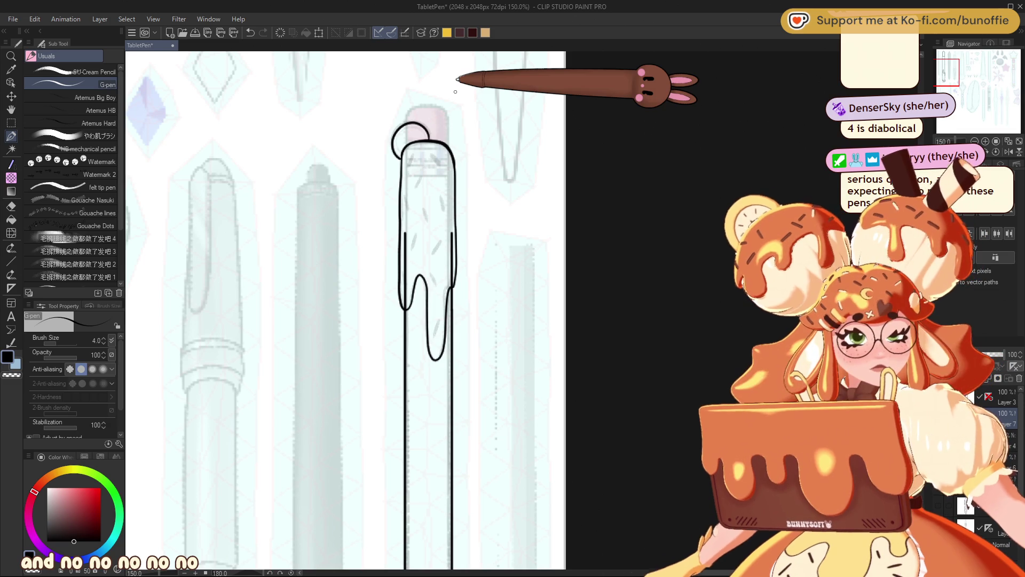
left_click_drag(954, 75, 954, 72)
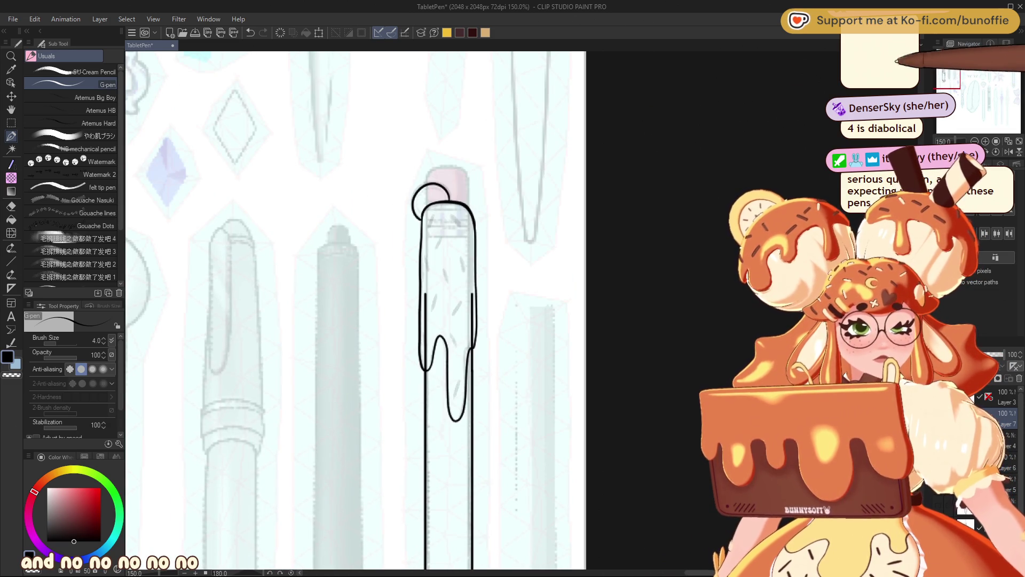
key("e")
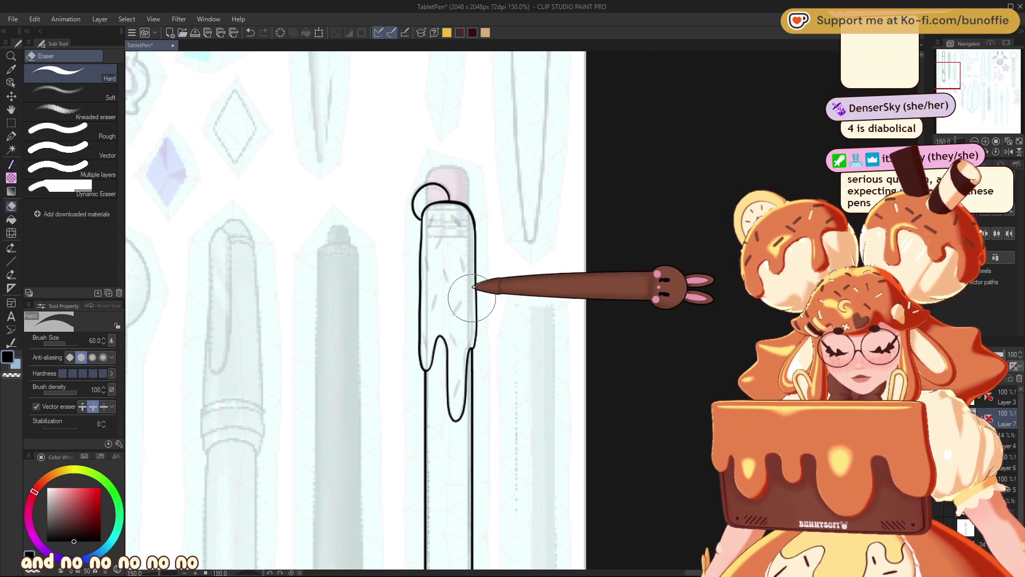
Switch back to the G-pen and pan the view across the sheet
left_click(10, 136)
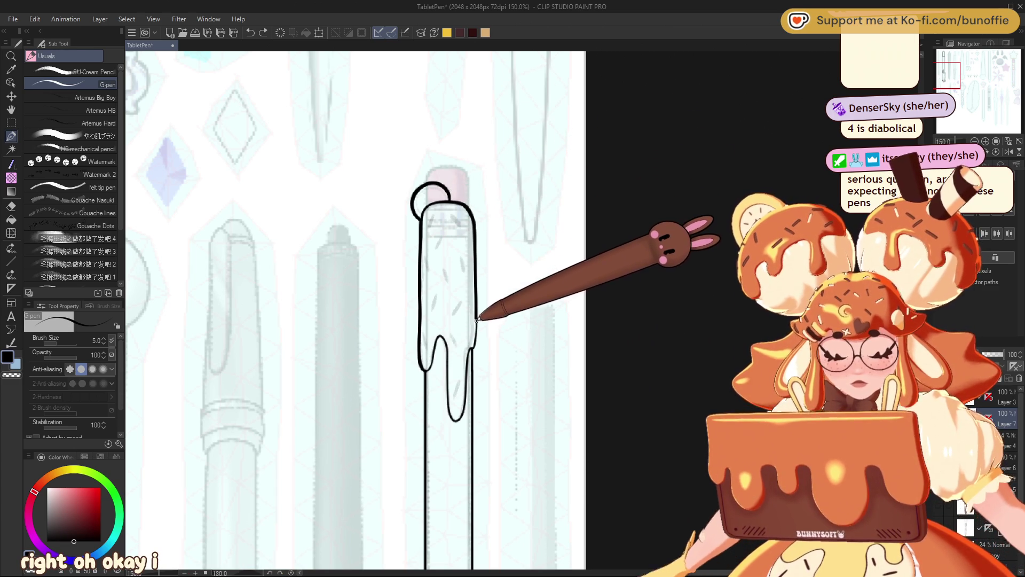
left_click_drag(946, 75, 946, 74)
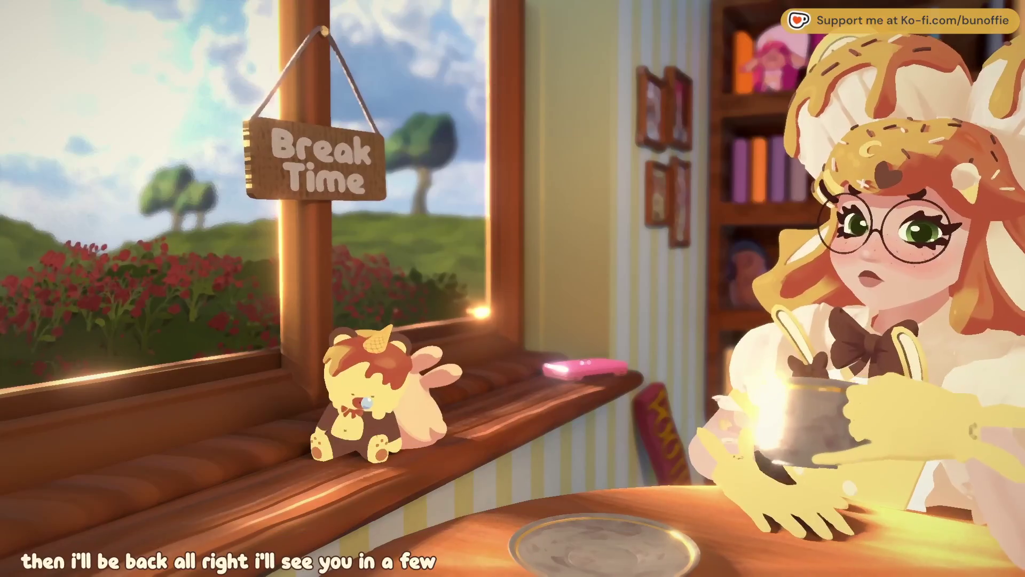
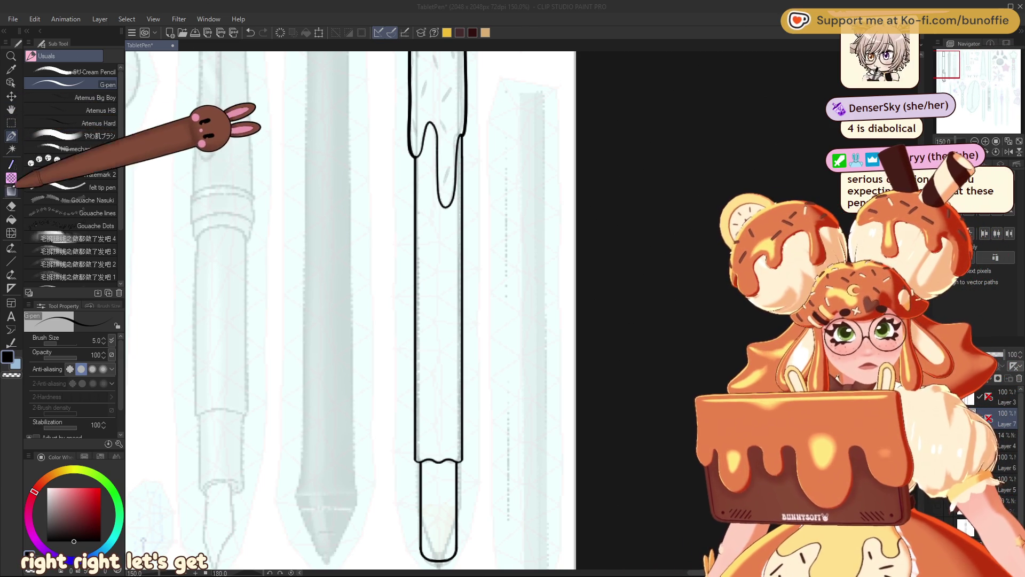
Ink the pen's right outline with a straight black line
left_click(11, 261)
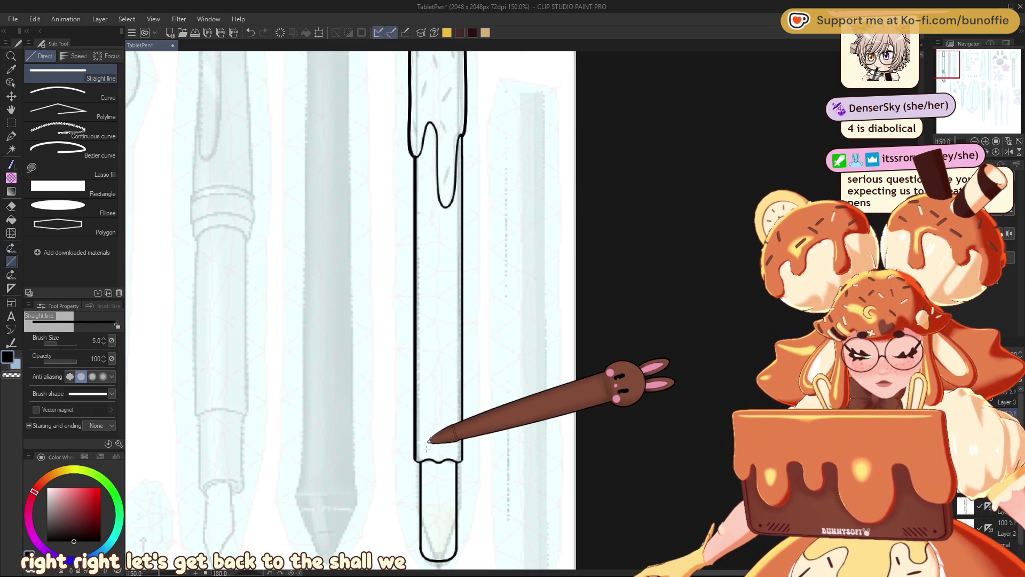
left_click_drag(463, 134, 469, 457)
left_click_drag(463, 136, 472, 462)
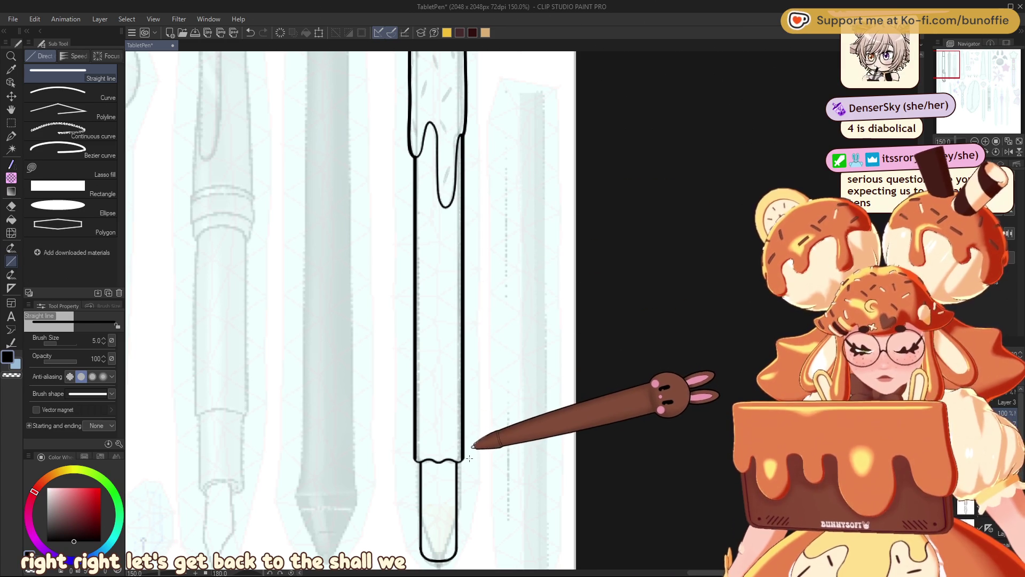
Ink the nib's left edge straight and redraw its rounded bottom freehand with the G-pen
left_click(11, 135)
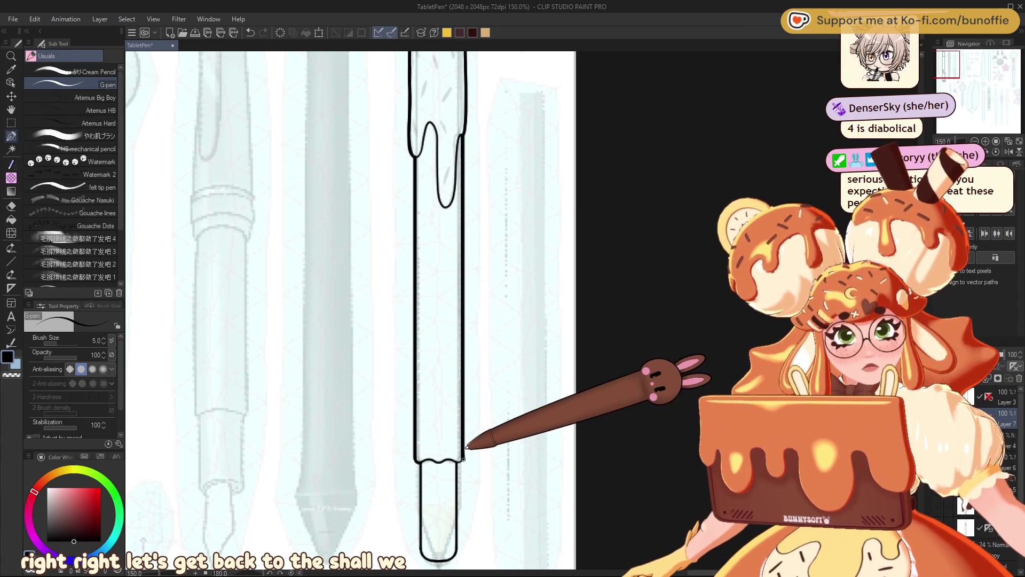
left_click_drag(953, 59, 954, 57)
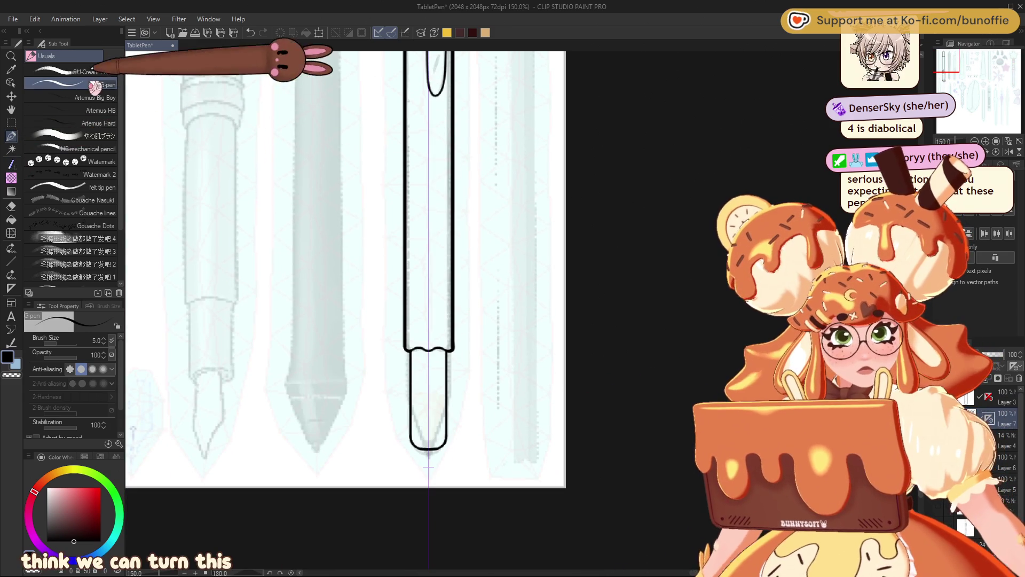
left_click(11, 261)
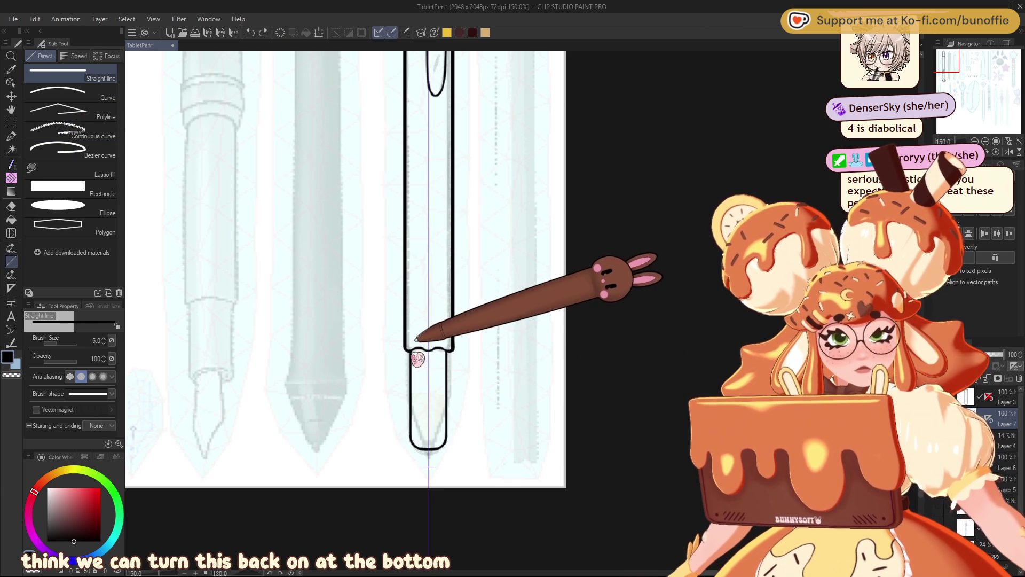
left_click_drag(410, 351, 415, 427)
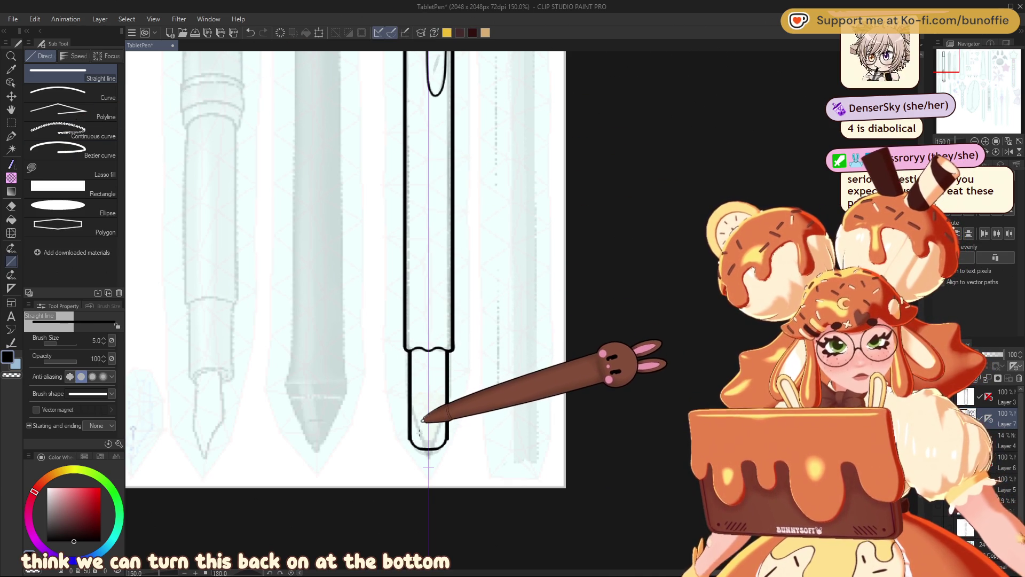
left_click(11, 136)
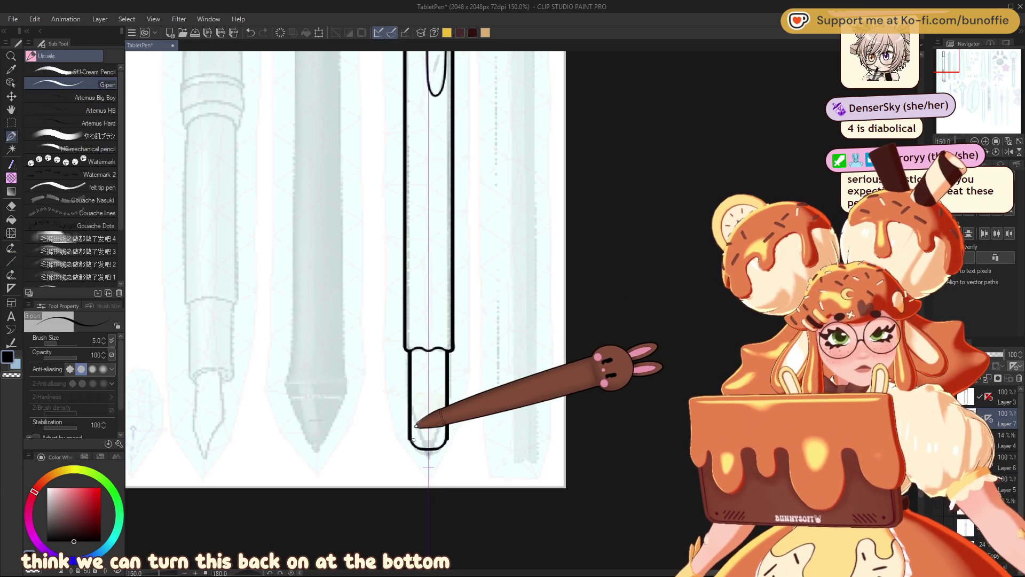
mouse_move(411, 427)
left_mouse_down()
mouse_move(434, 449)
mouse_move(448, 433)
left_mouse_up()
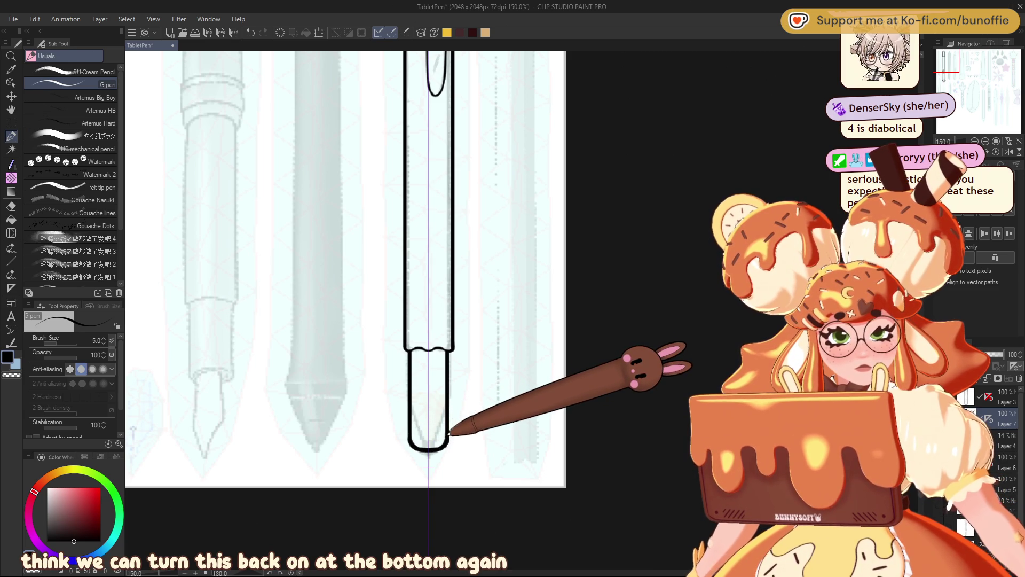
scroll(374, 267, "up", 10)
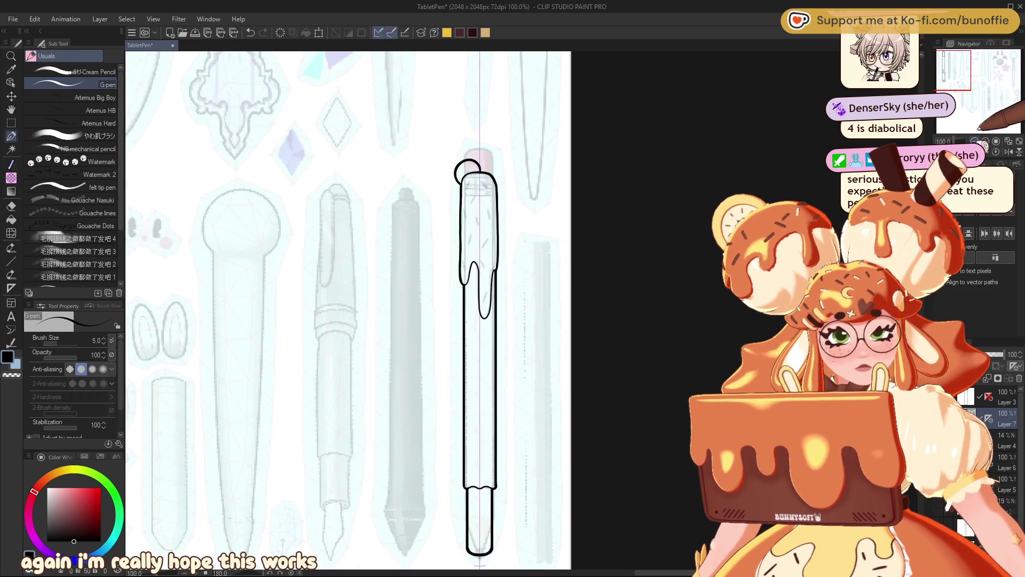
Zoom in on the pen's top drip and draw seven short straight sprinkle dashes inside it
key("ctrl+plus")
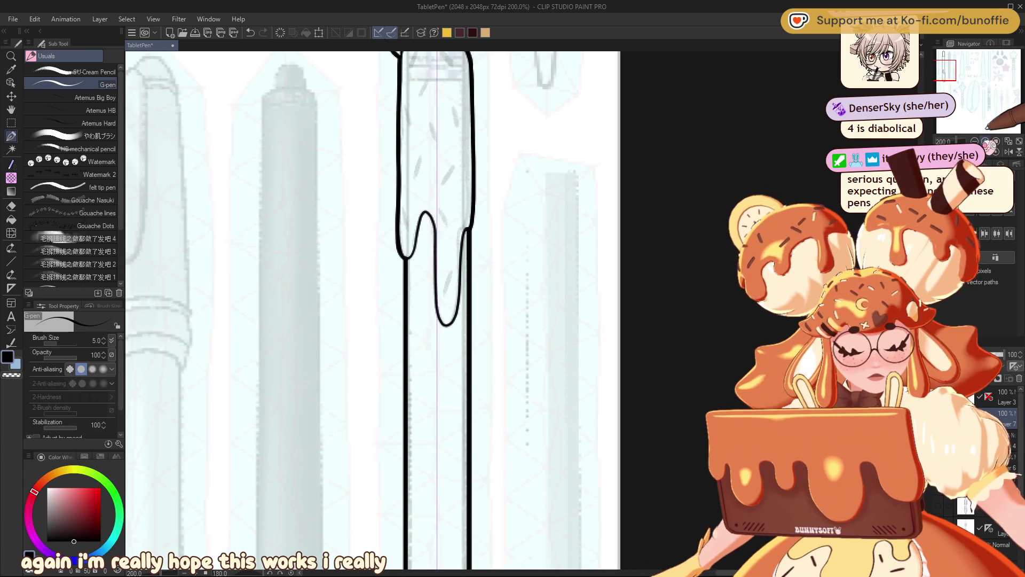
left_click_drag(944, 74, 953, 73)
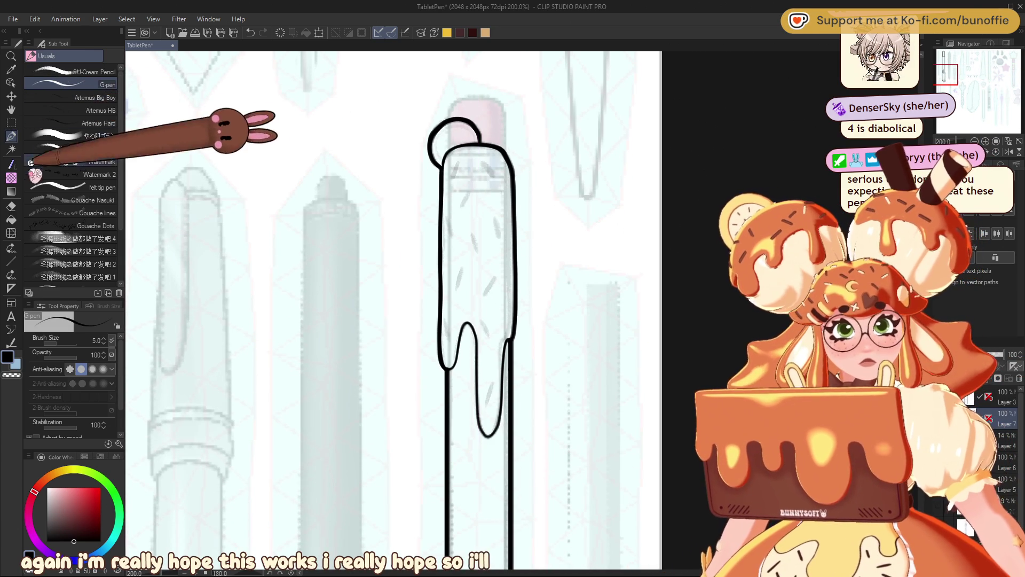
left_click(12, 261)
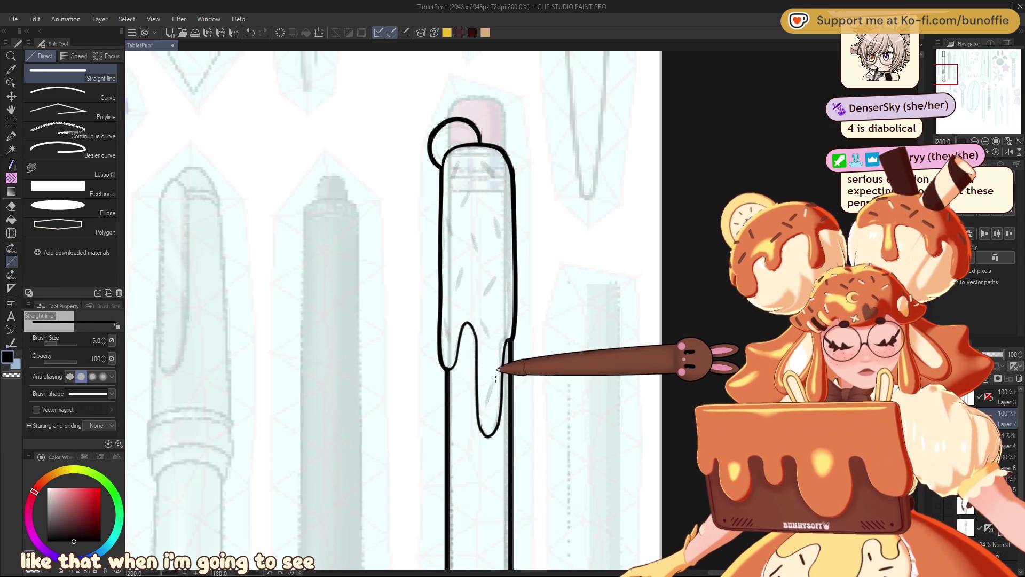
left_click_drag(491, 377, 494, 373)
mouse_move(447, 310)
left_mouse_down()
mouse_move(450, 337)
mouse_move(488, 324)
mouse_move(489, 335)
left_mouse_up()
mouse_move(506, 264)
left_mouse_down()
mouse_move(502, 287)
mouse_move(463, 293)
left_mouse_up()
mouse_move(450, 240)
left_mouse_down()
mouse_move(448, 268)
mouse_move(487, 242)
left_mouse_up()
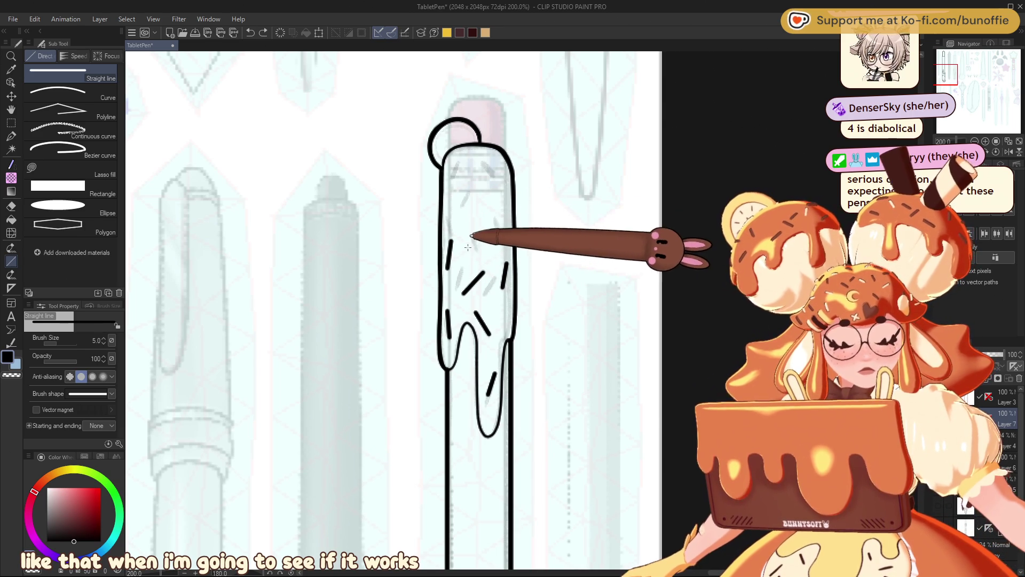
mouse_move(493, 195)
left_mouse_down()
mouse_move(498, 221)
mouse_move(460, 216)
left_mouse_up()
left_click_drag(450, 161, 451, 192)
left_click_drag(473, 157, 497, 170)
scroll(480, 320, "down", 4)
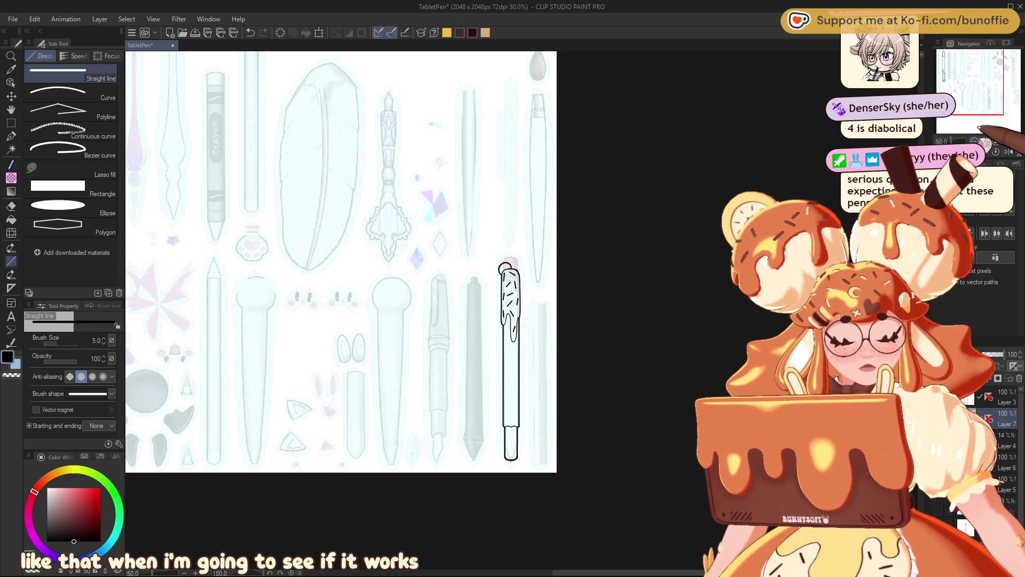
Undo the last sprinkle dashes and redraw two diagonal dashes in the drip
scroll(481, 321, "up", 3)
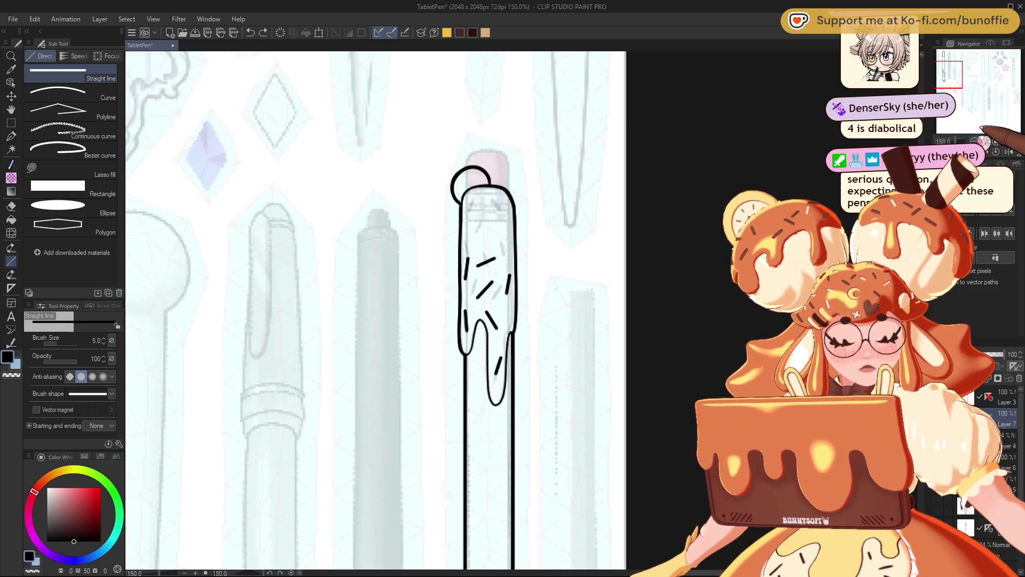
key("ctrl+z")
key("ctrl+z")
mouse_move(503, 308)
left_mouse_down()
mouse_move(504, 296)
mouse_move(468, 276)
left_mouse_up()
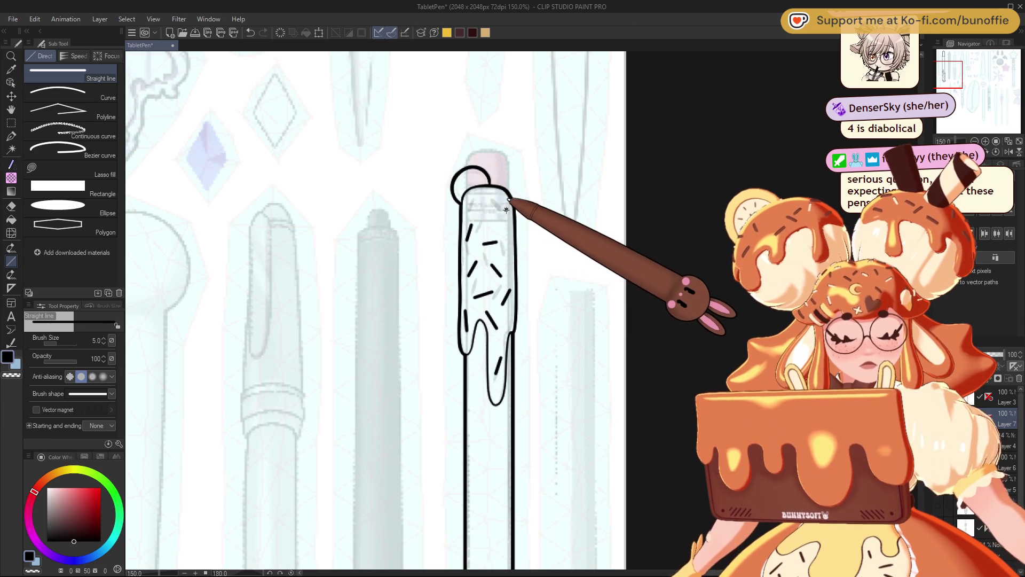
left_click_drag(476, 196, 484, 205)
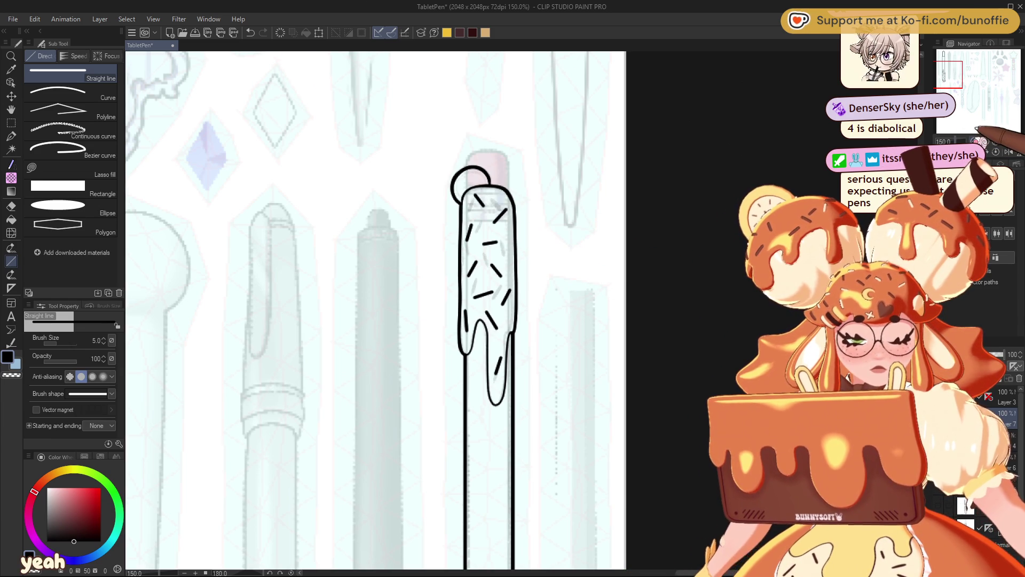
Zoom to 100% on the inked pens and hide the pale blue reference sketch layer
key("ctrl+minus")
key("ctrl+minus")
key("ctrl+minus")
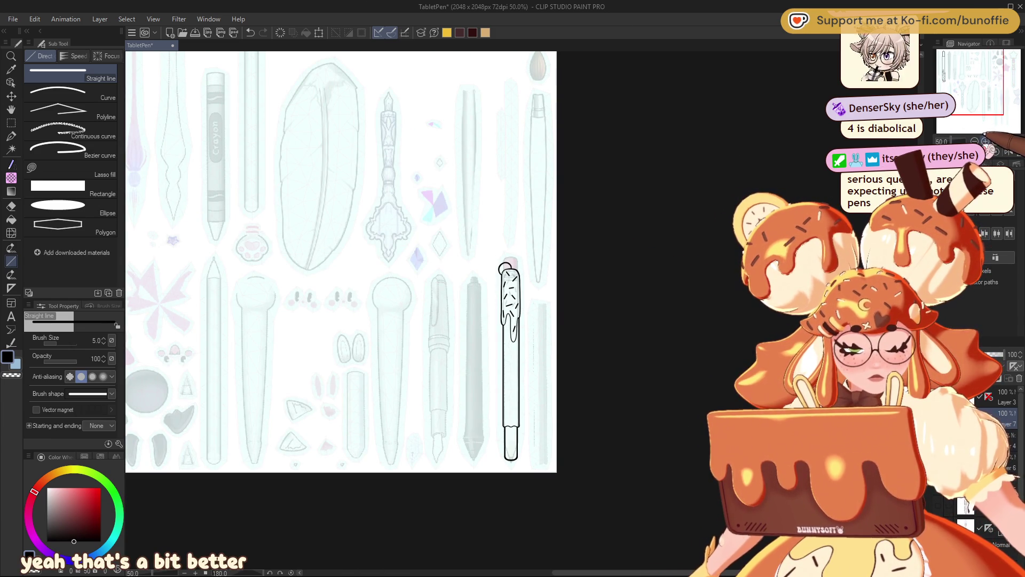
left_click(985, 141)
mouse_move(980, 107)
left_mouse_down()
mouse_move(987, 66)
mouse_move(951, 59)
left_mouse_up()
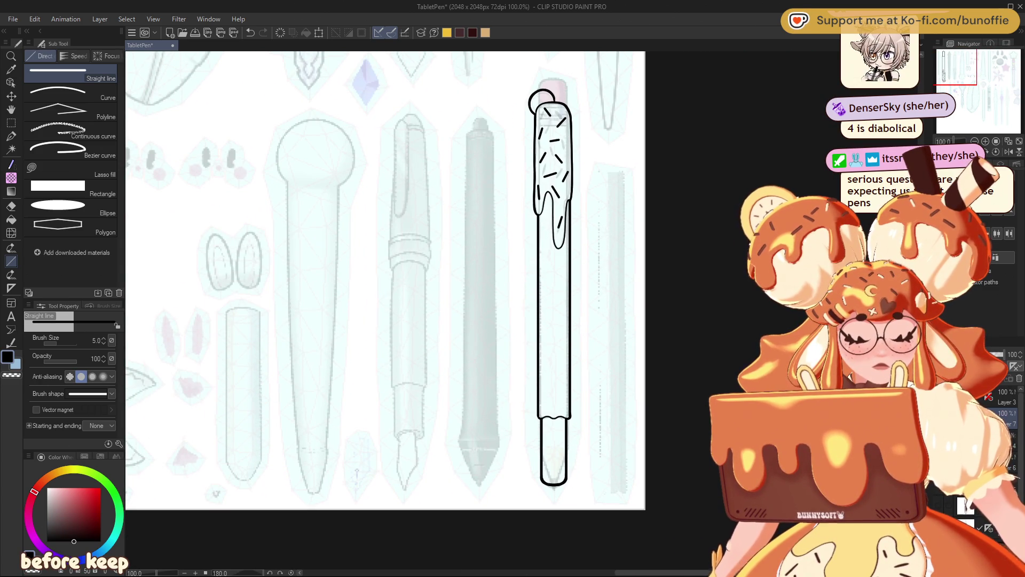
left_click(984, 419)
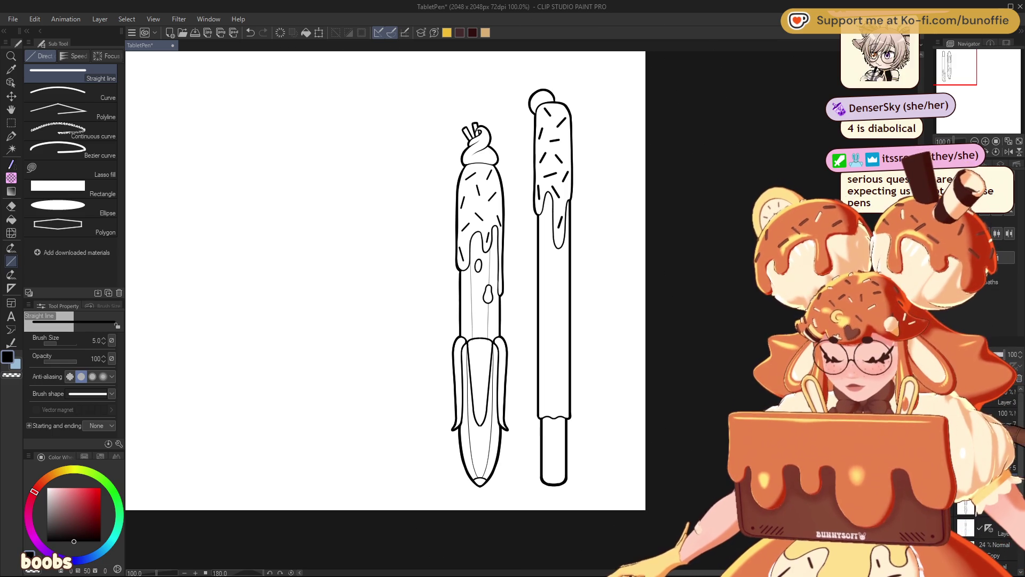
Pick the cream swatch from the Bunoffie Model set and make the Fill tool refer to other layers
left_click(84, 457)
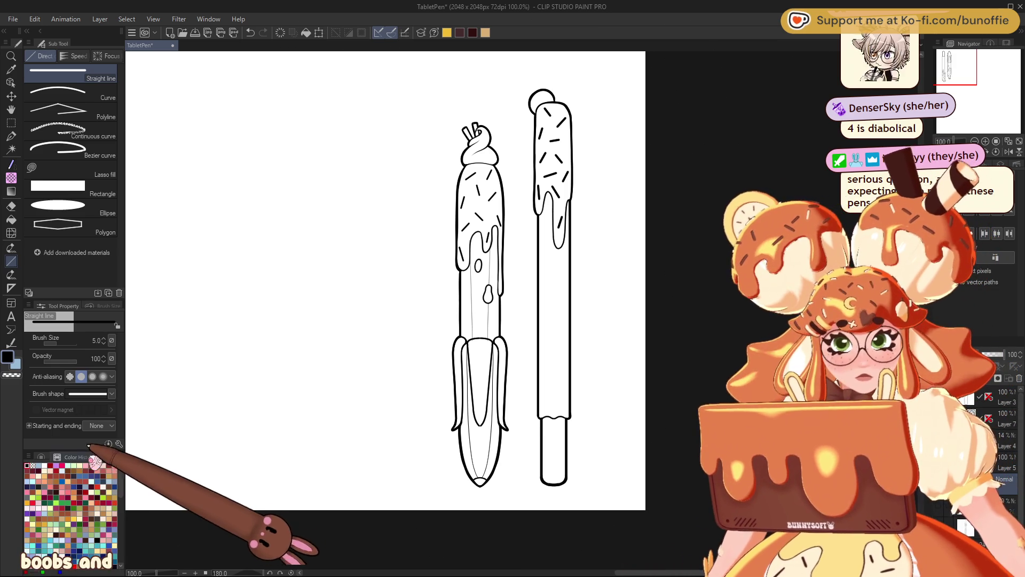
left_click(101, 457)
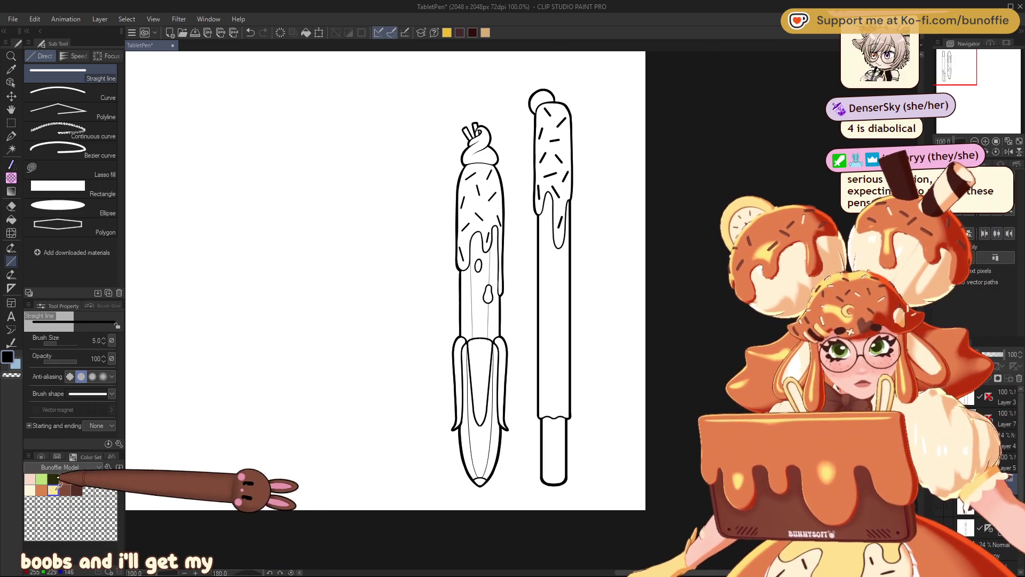
left_click(30, 489)
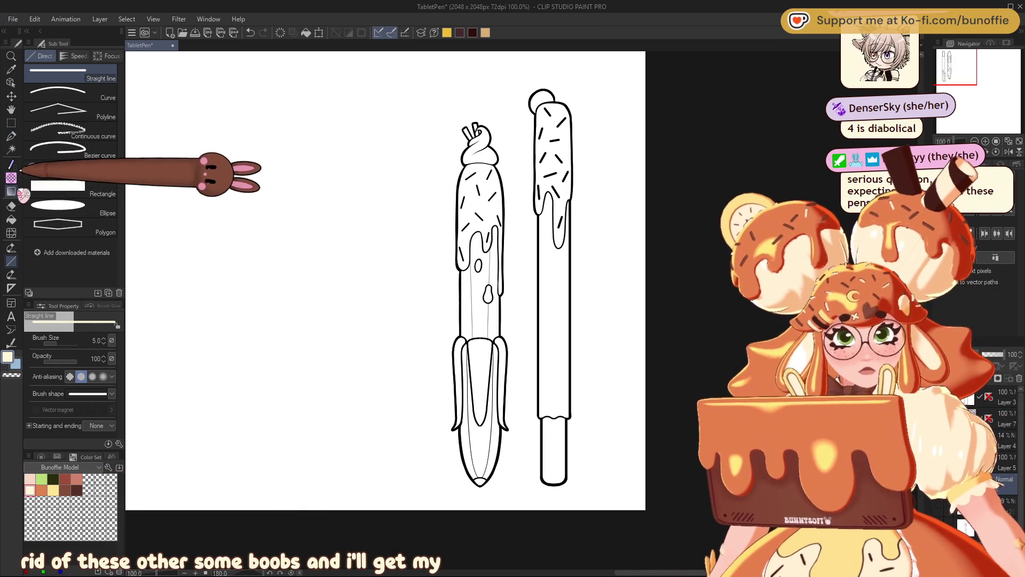
left_click(10, 219)
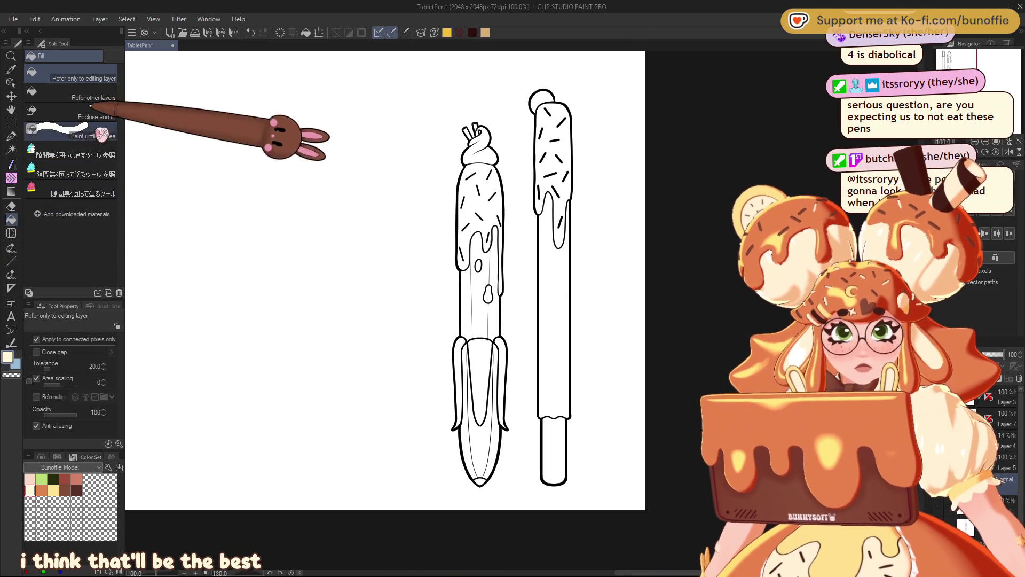
left_click(113, 96)
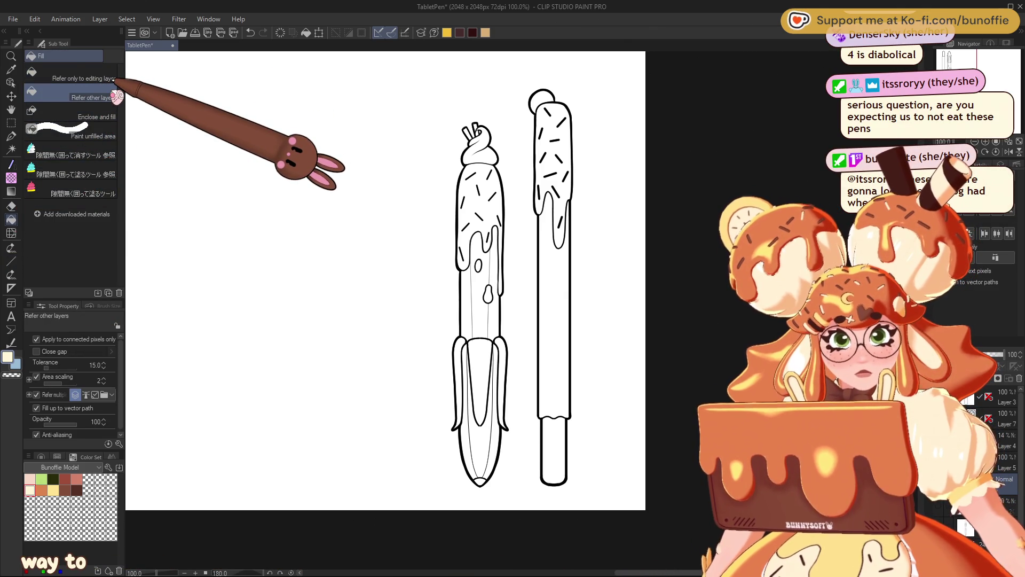
Fill the left pen's middle body cream, and the right pen's body and left pen's lower section yellow
left_click(481, 305)
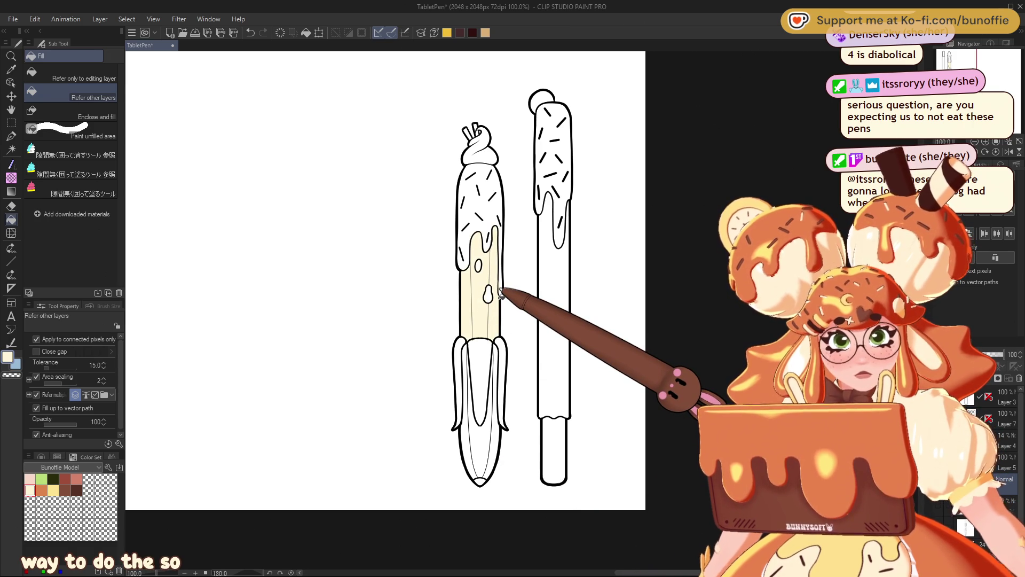
left_click(555, 296)
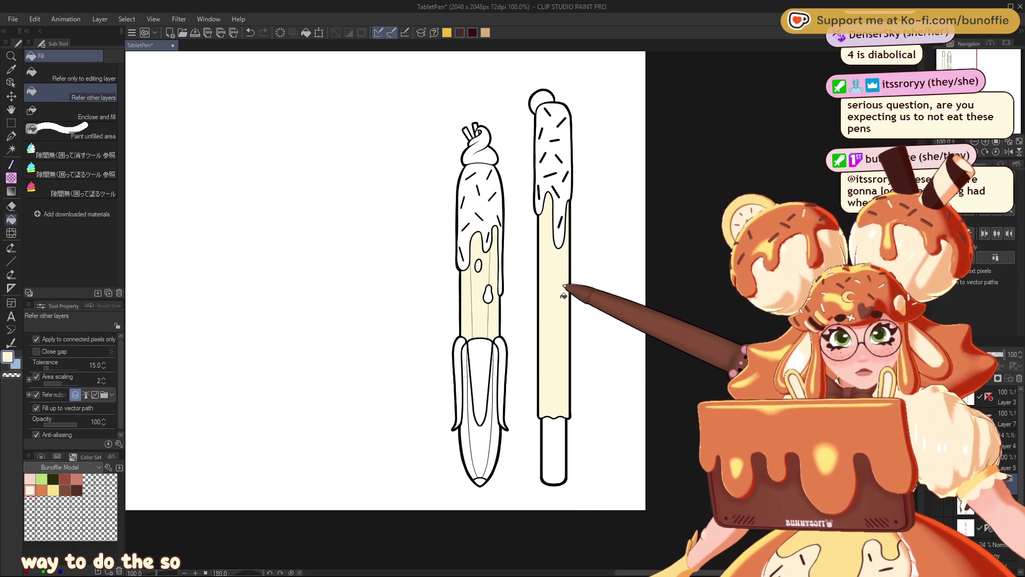
key("ctrl+z")
left_click(53, 490)
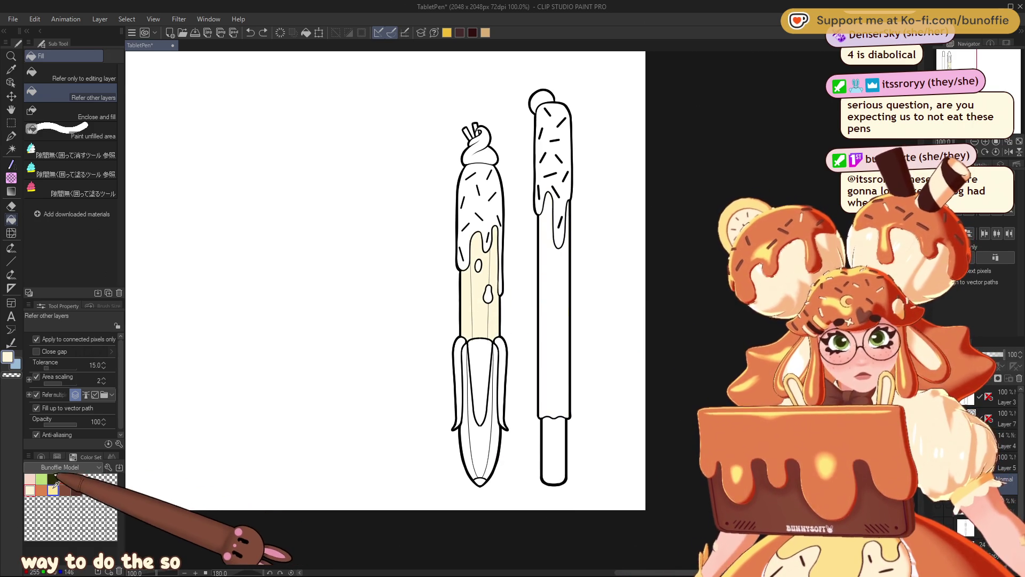
left_click(557, 322)
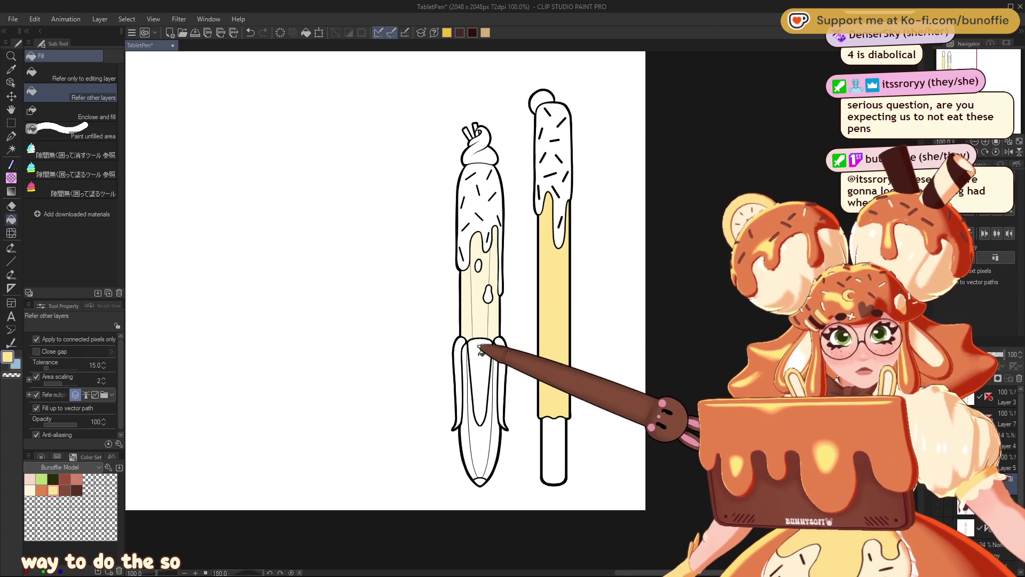
left_click(480, 449)
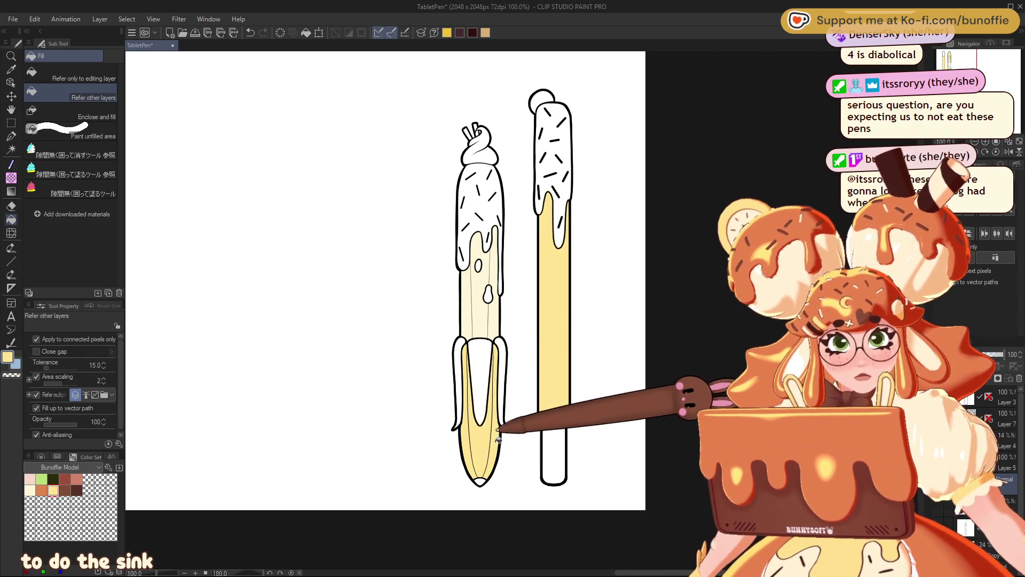
left_click(487, 406)
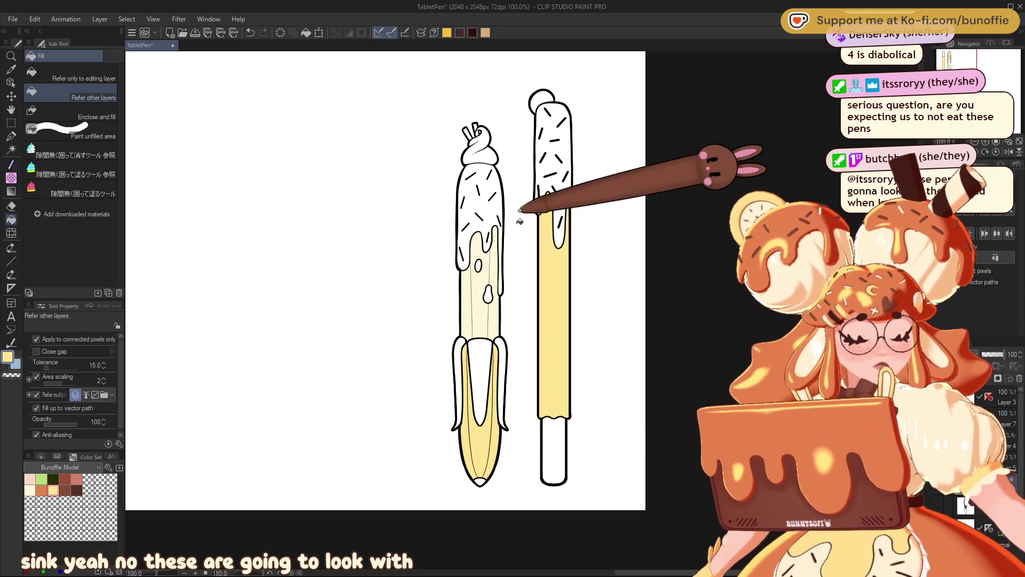
With area expansion off, fill both pens' icing, drip and small oval brown-orange
left_click(41, 490)
left_click(487, 165)
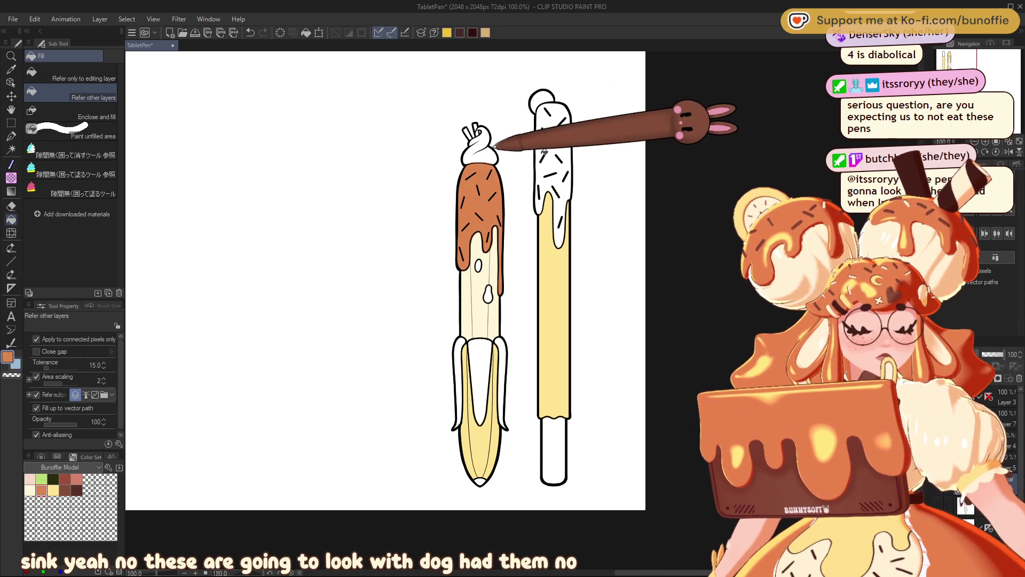
left_click(564, 145)
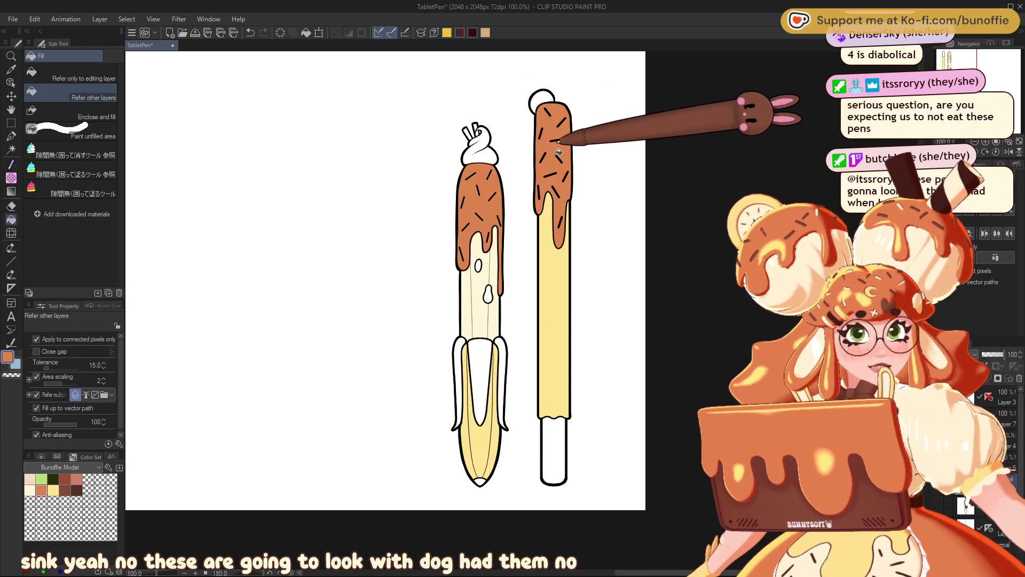
left_click(491, 289)
left_click(479, 264)
key("ctrl+z")
key("ctrl+z")
key("ctrl+z")
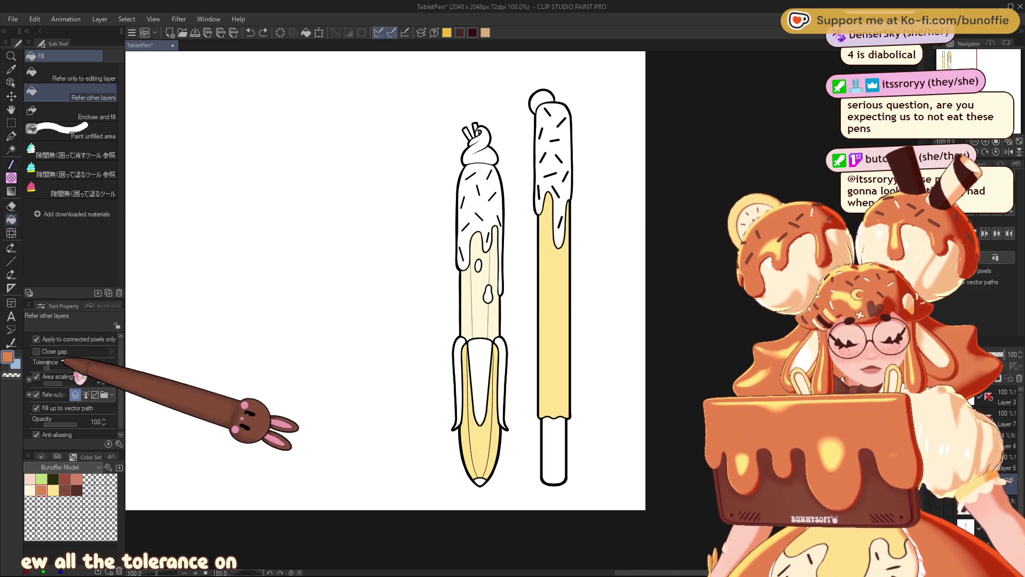
left_click(37, 377)
left_click(494, 215)
left_click(550, 165)
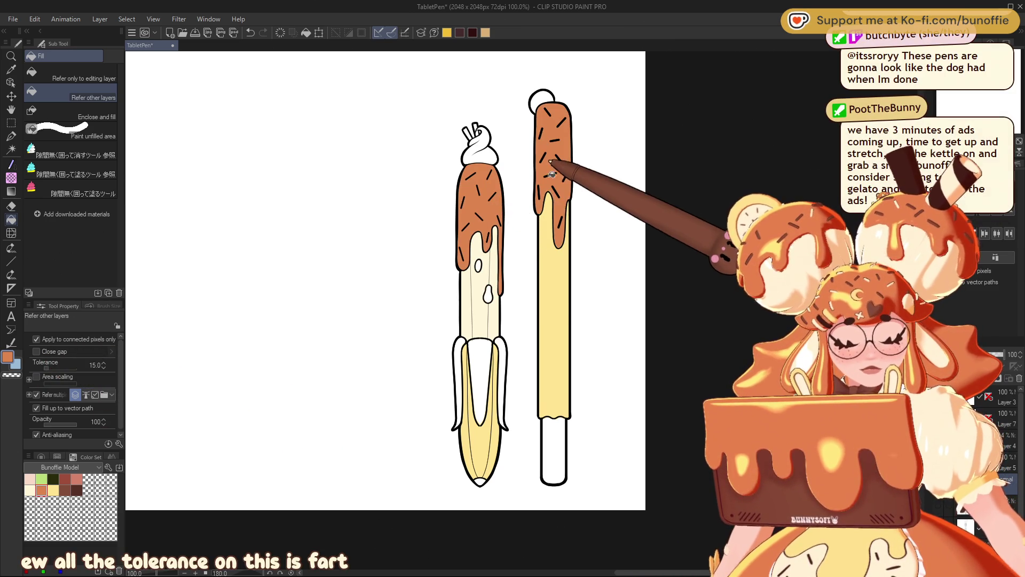
left_click(488, 294)
left_click(481, 265)
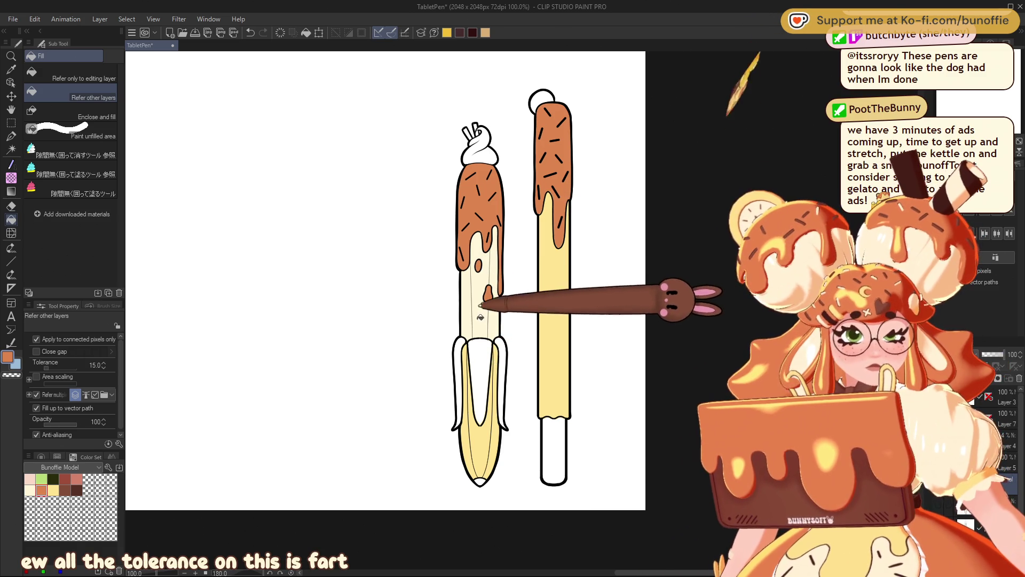
Fill the right pen's top ball cream and both pens' bottom tips brown
left_click(542, 99)
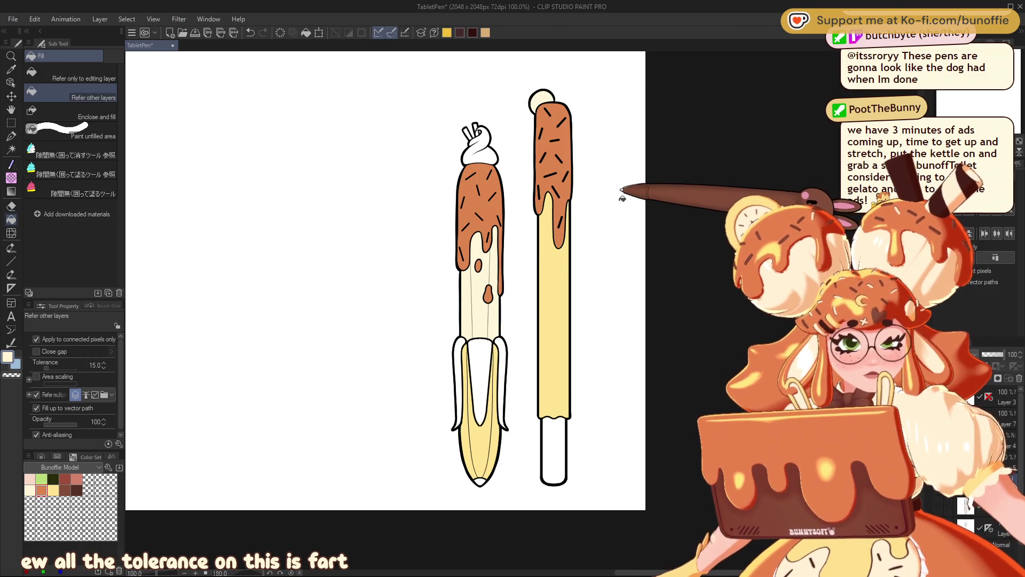
left_click(29, 490)
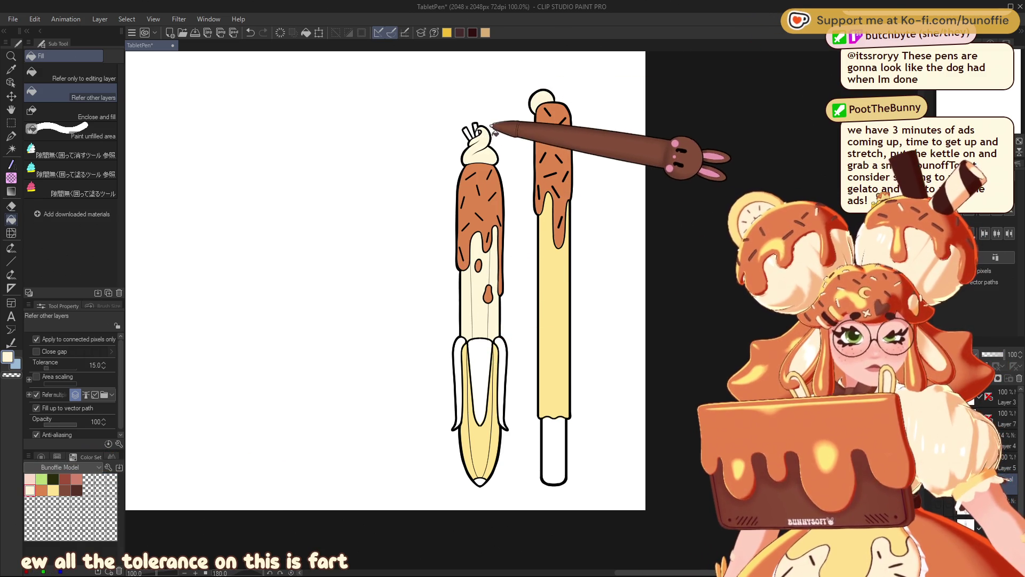
left_click(65, 489)
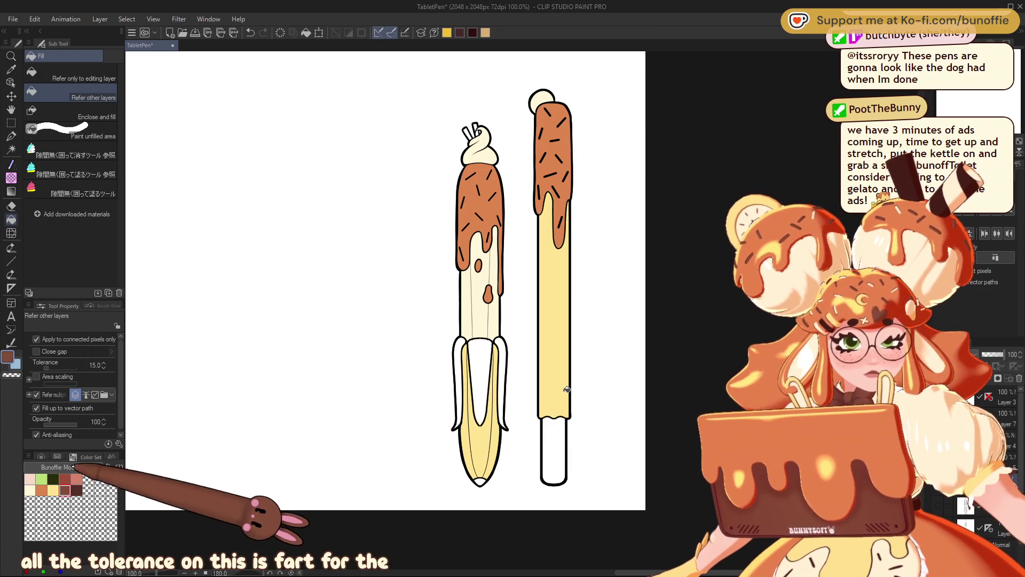
left_click(559, 436)
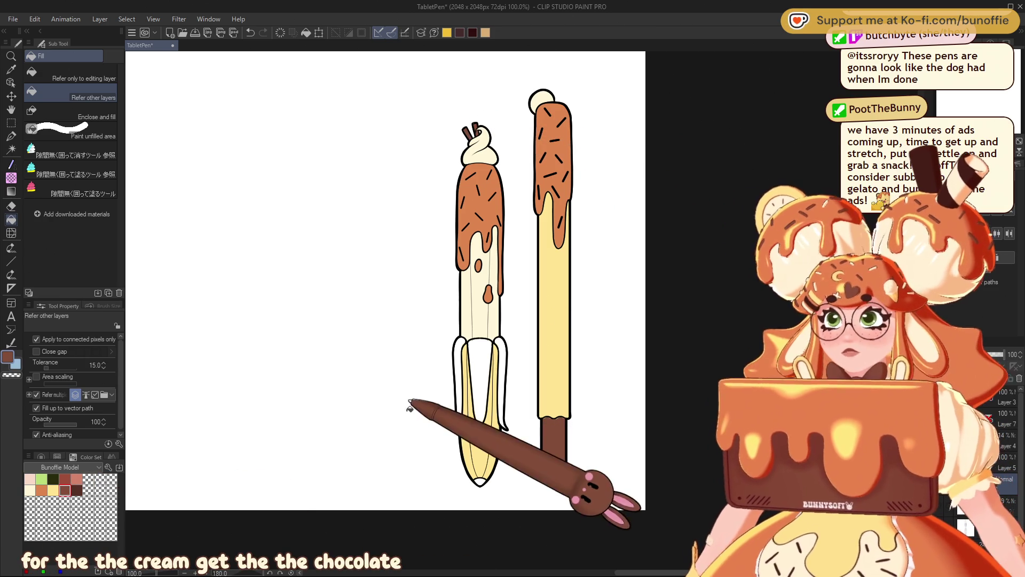
left_click(481, 300, "alt")
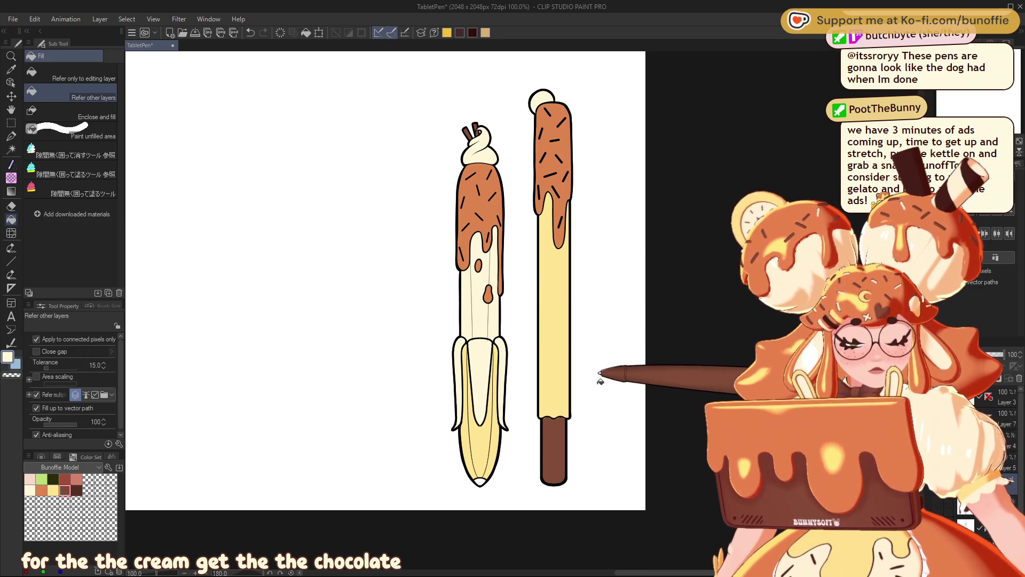
left_click(480, 480)
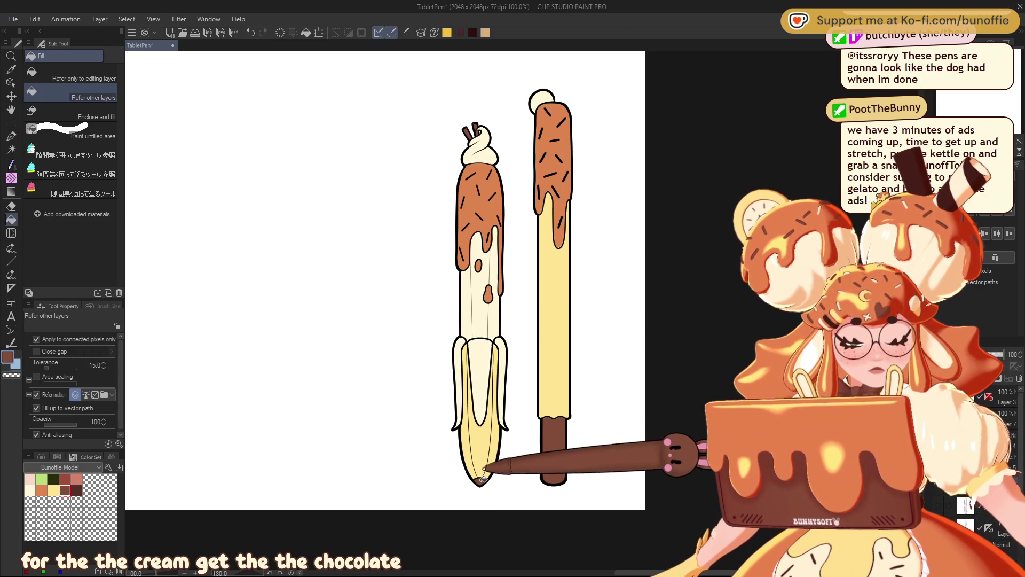
left_click(10, 136)
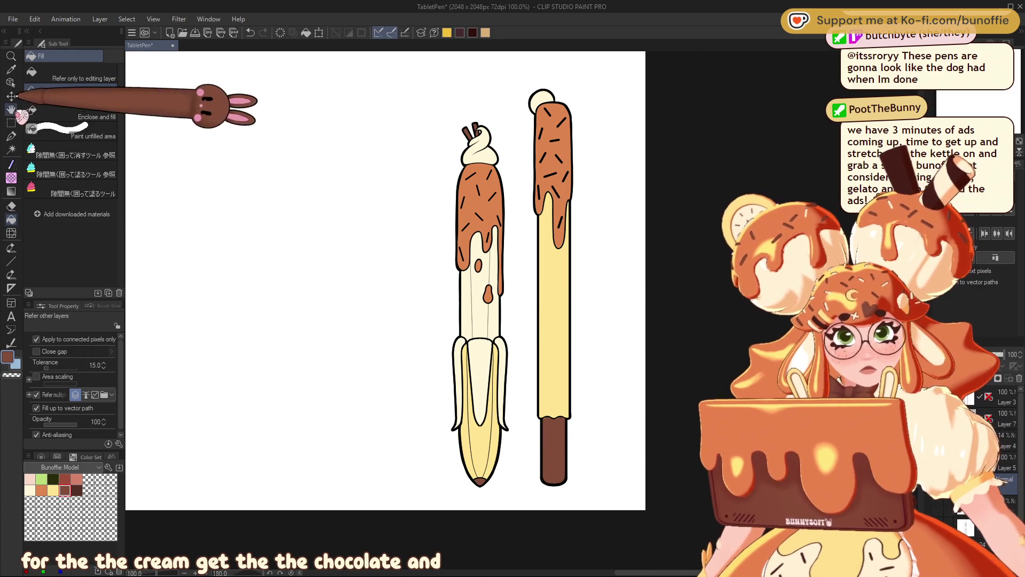
key("ctrl+plus")
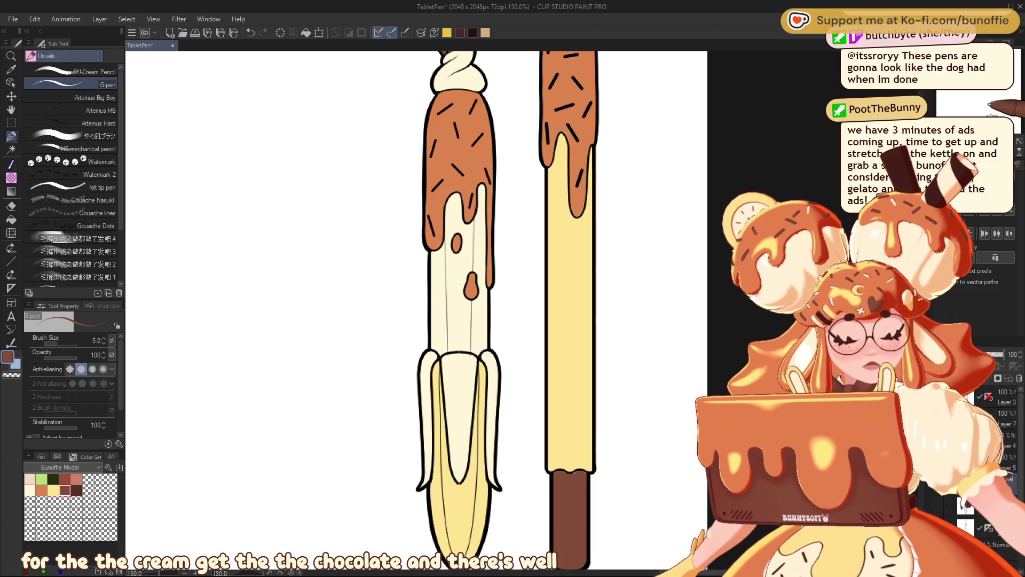
On the Color Wheel, pick a darker orange-brown and shift its hue to a deep red
key("ctrl+minus")
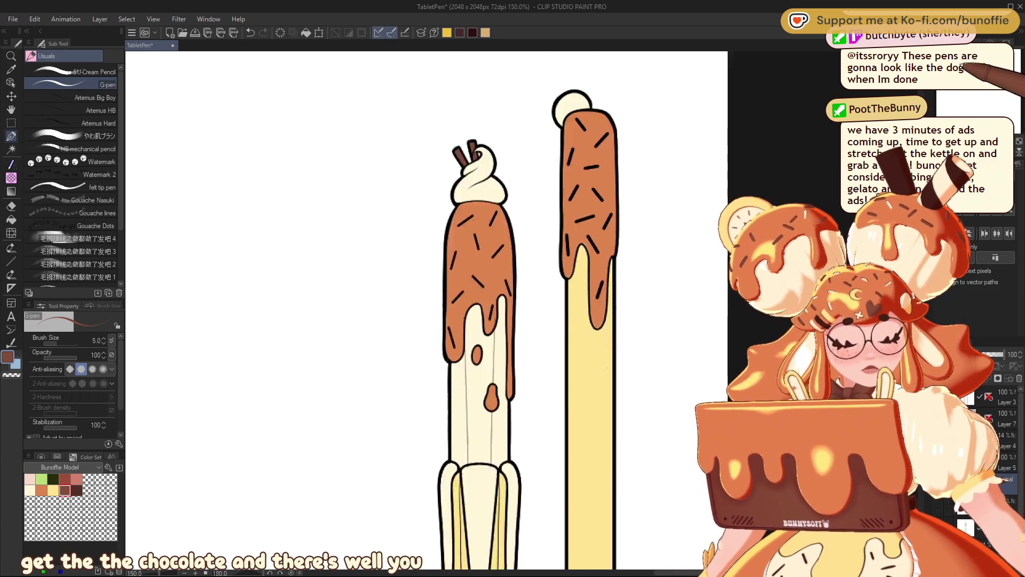
key("ctrl+plus")
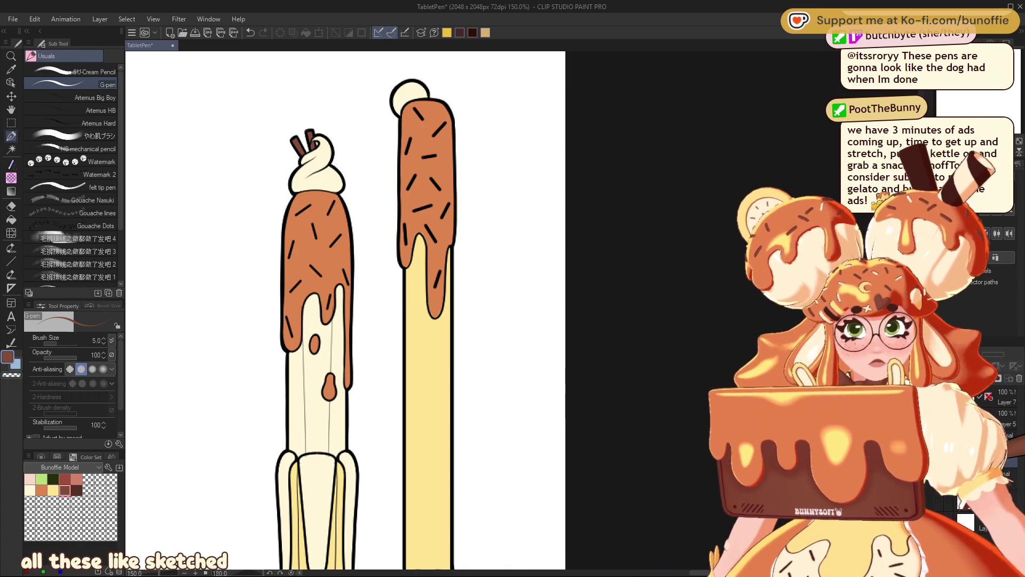
left_click(1005, 423)
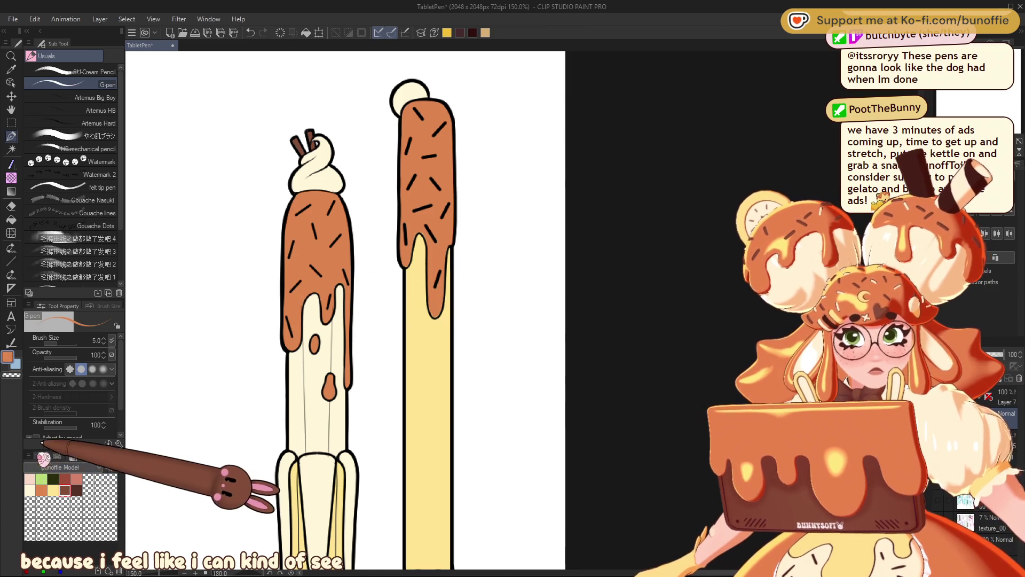
left_click(54, 457)
left_click(82, 495)
left_click(93, 504)
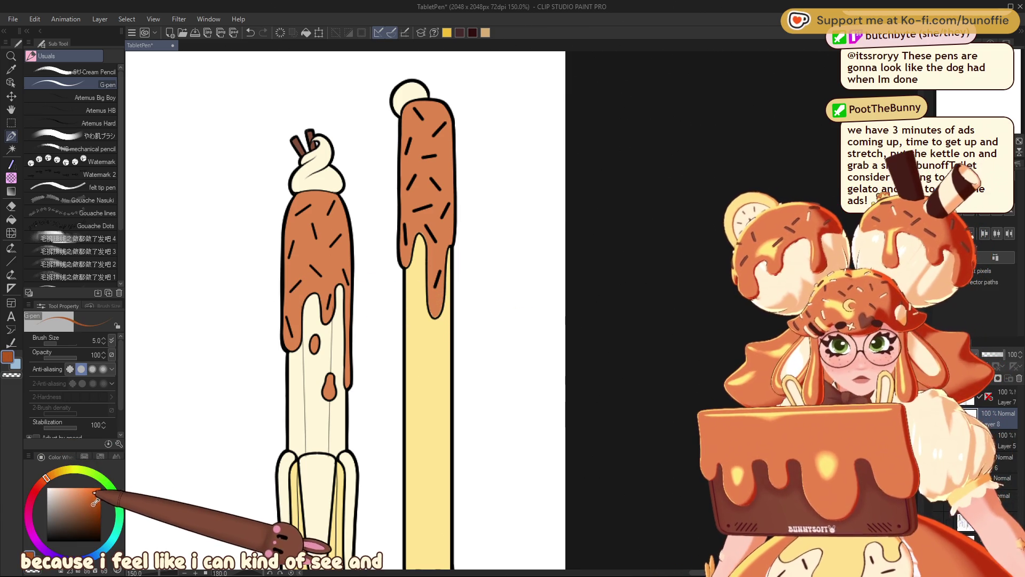
left_click(38, 485)
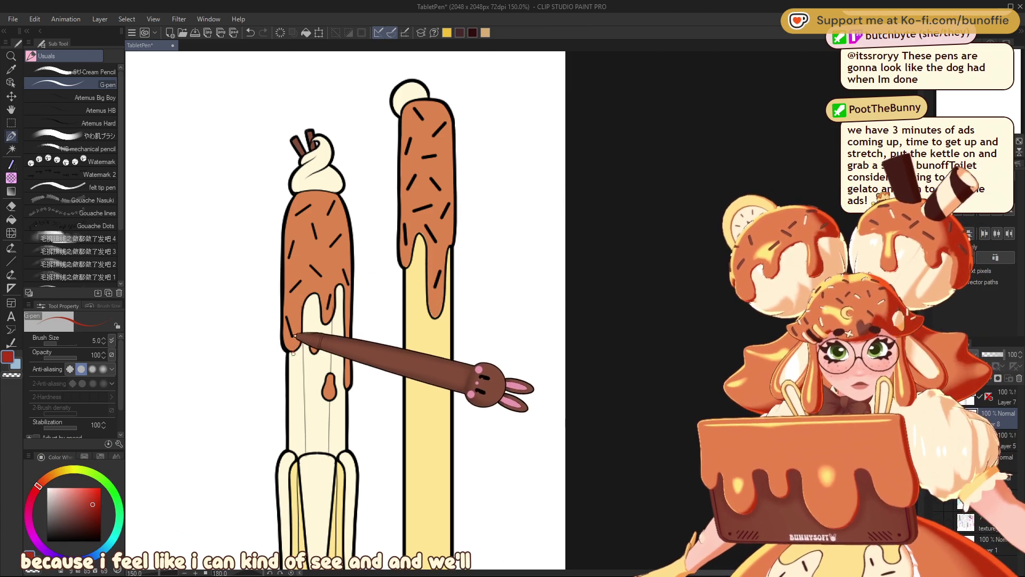
Undo a test red stroke on the icing edge and add a new layer, Layer 9
left_click_drag(300, 345, 303, 311)
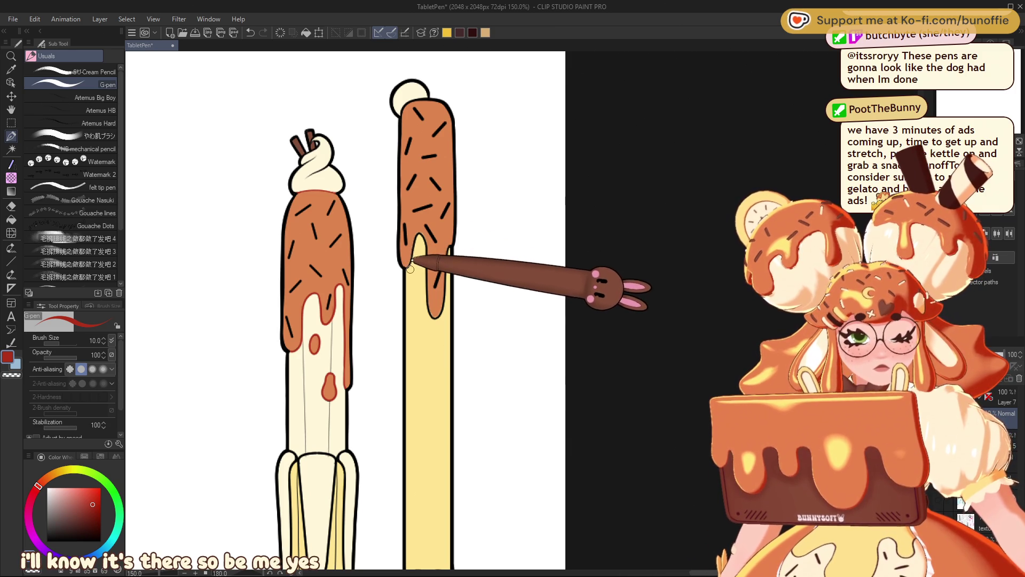
key("ctrl+z")
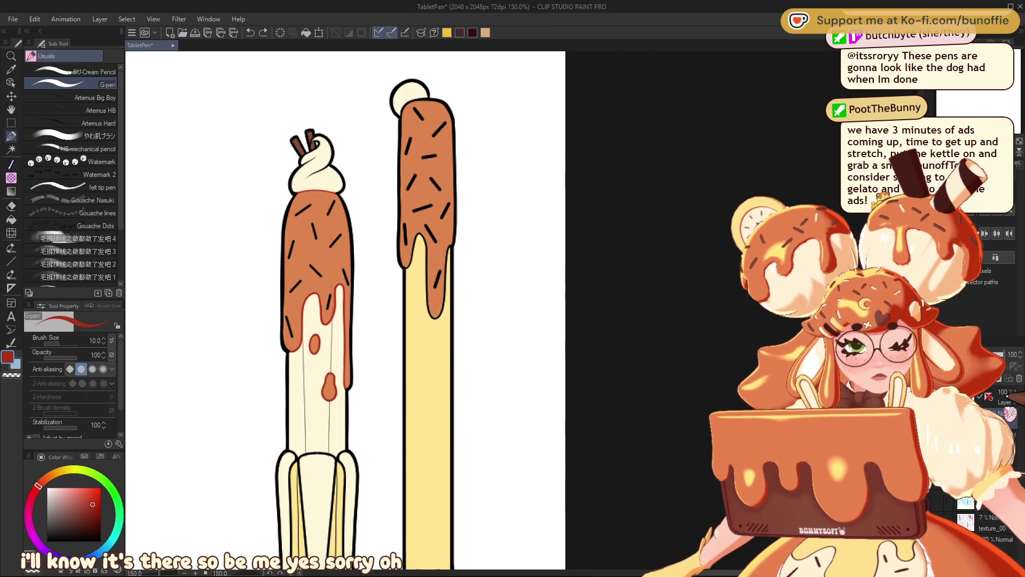
key("ctrl+shift+n")
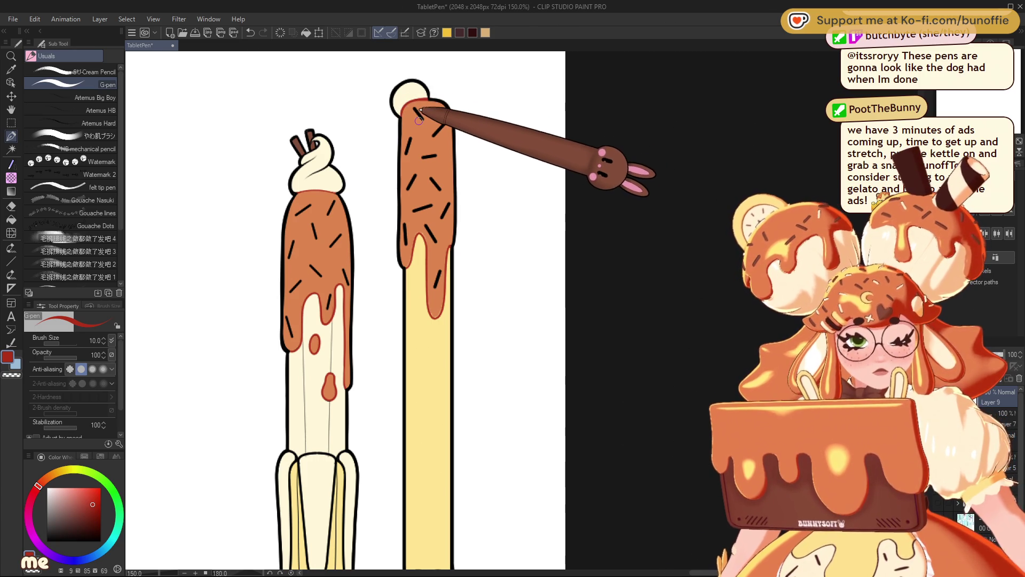
left_click(86, 457)
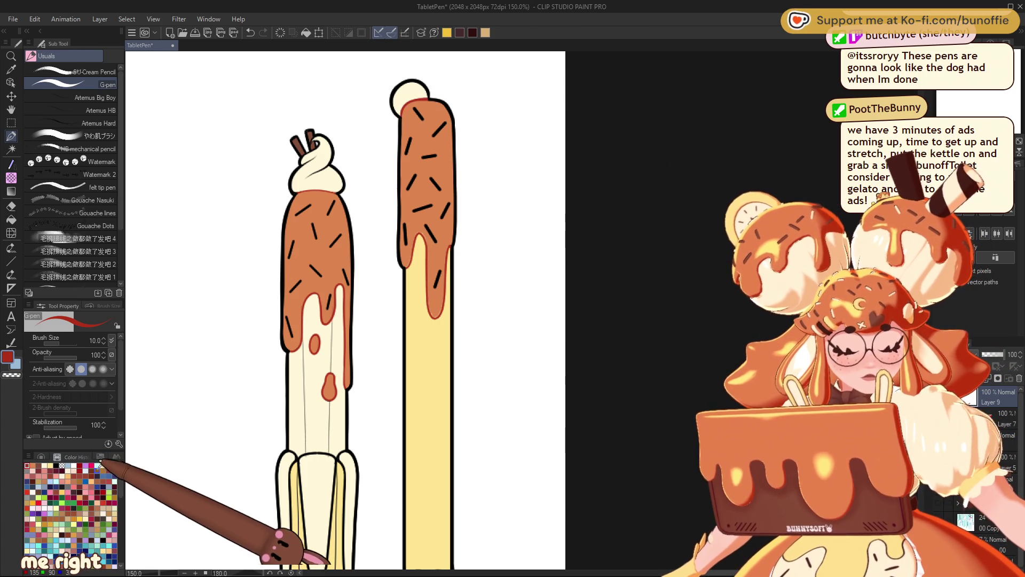
Draw short dark-brown sprinkles on both sticks' caramel coatings, redoing one on the left stick
left_click(77, 490)
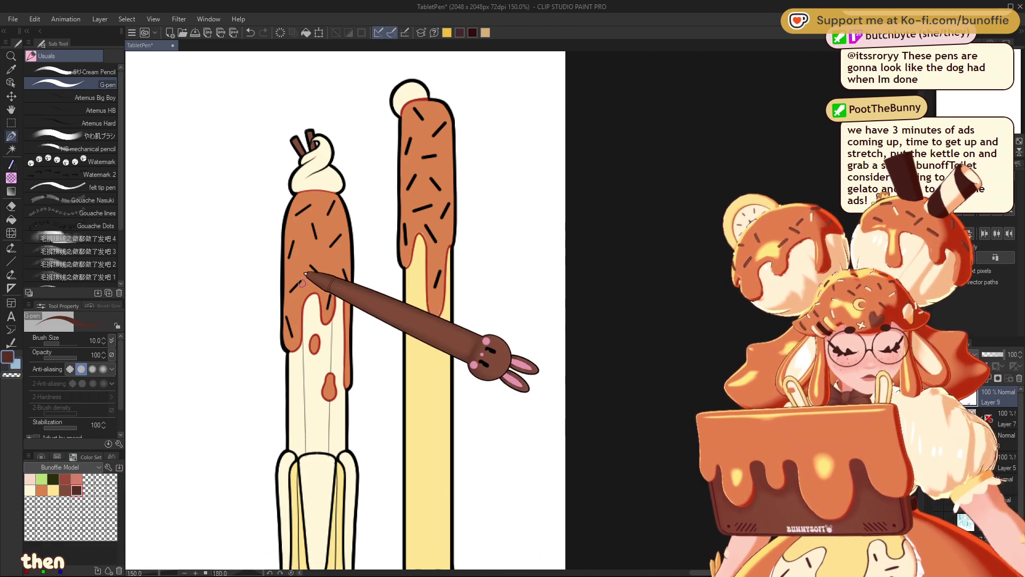
left_click_drag(290, 294, 302, 282)
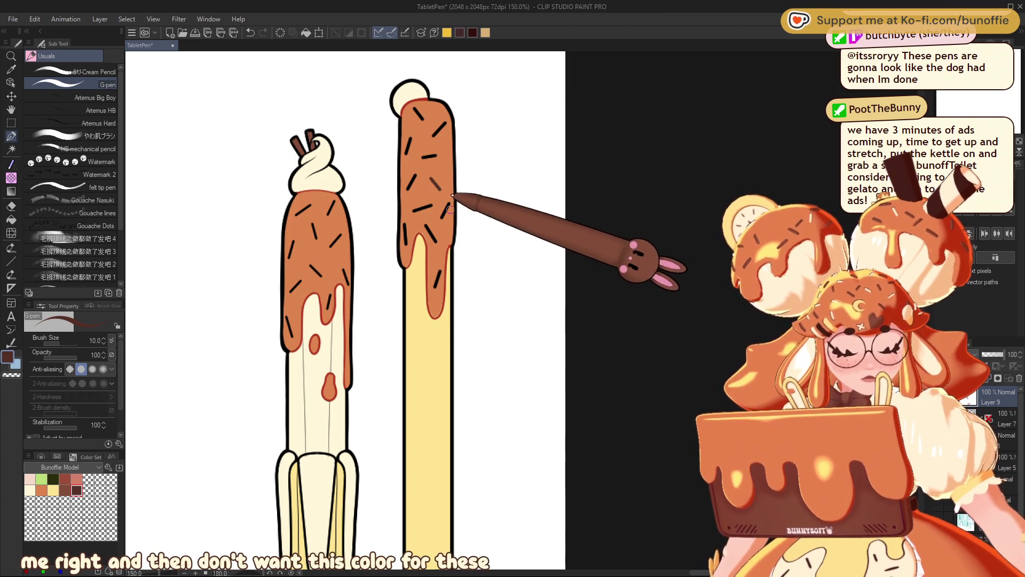
left_click_drag(444, 210, 442, 218)
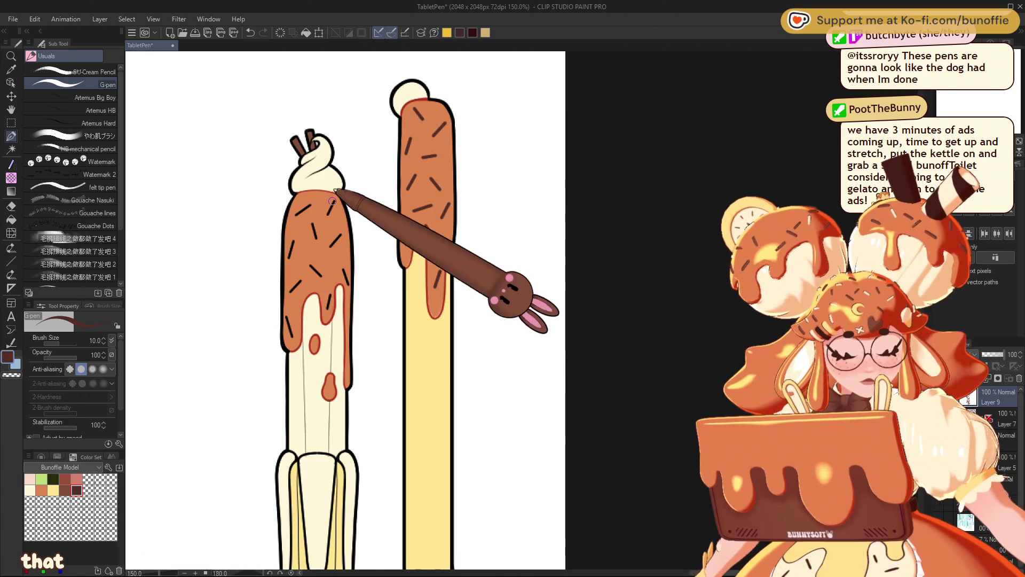
key("ctrl+z")
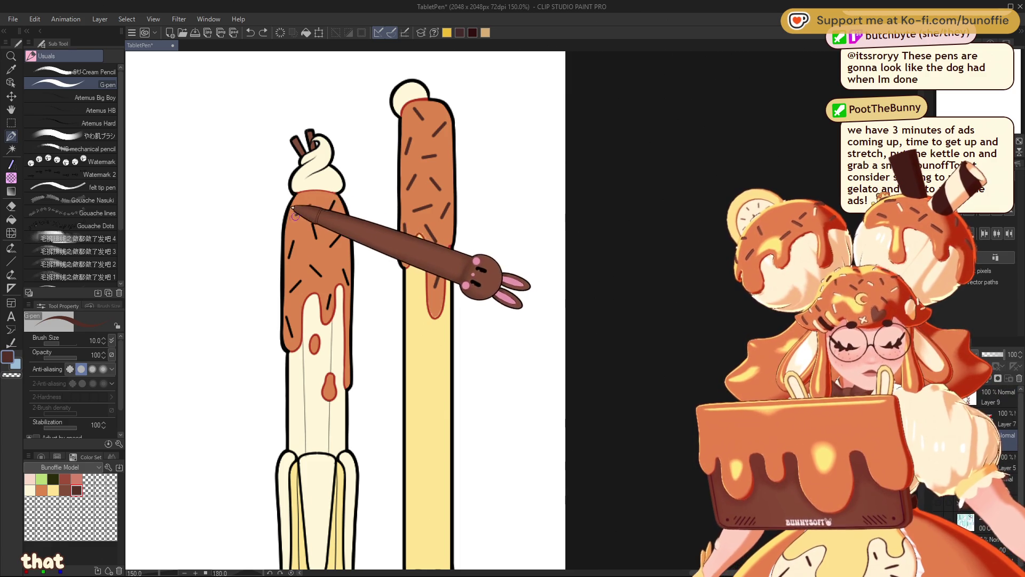
left_click_drag(328, 214, 331, 208)
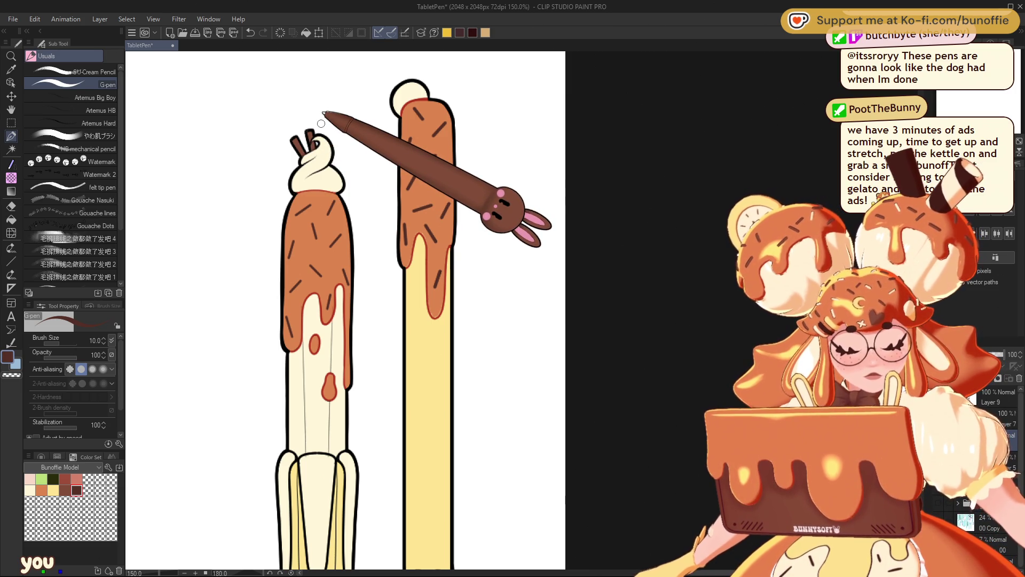
Try pale yellow and peach, then sample the stick's yellow and darken it slightly
left_click(53, 490)
left_click(41, 457)
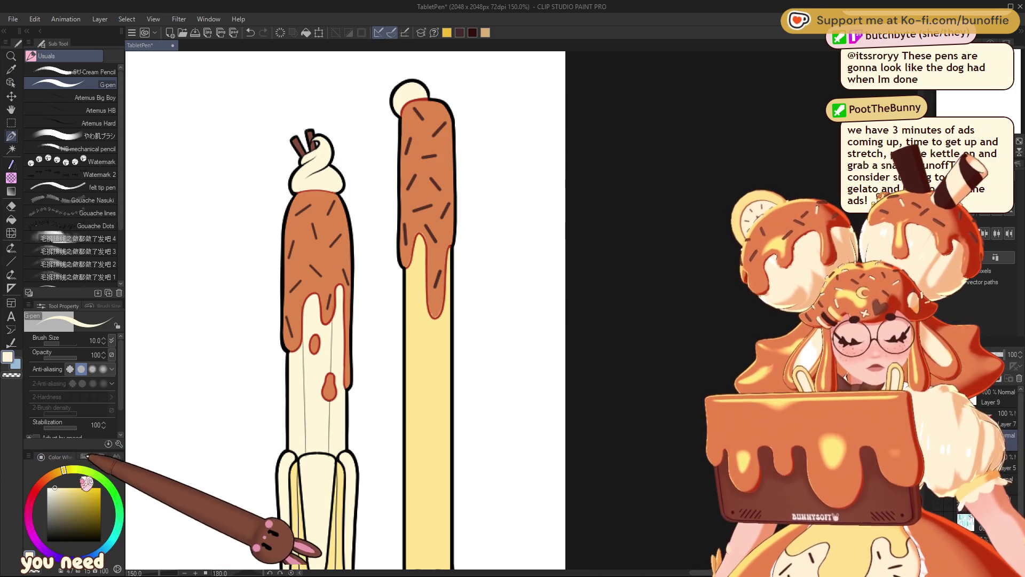
left_click(69, 487)
left_click_drag(63, 470, 54, 473)
left_click(70, 492)
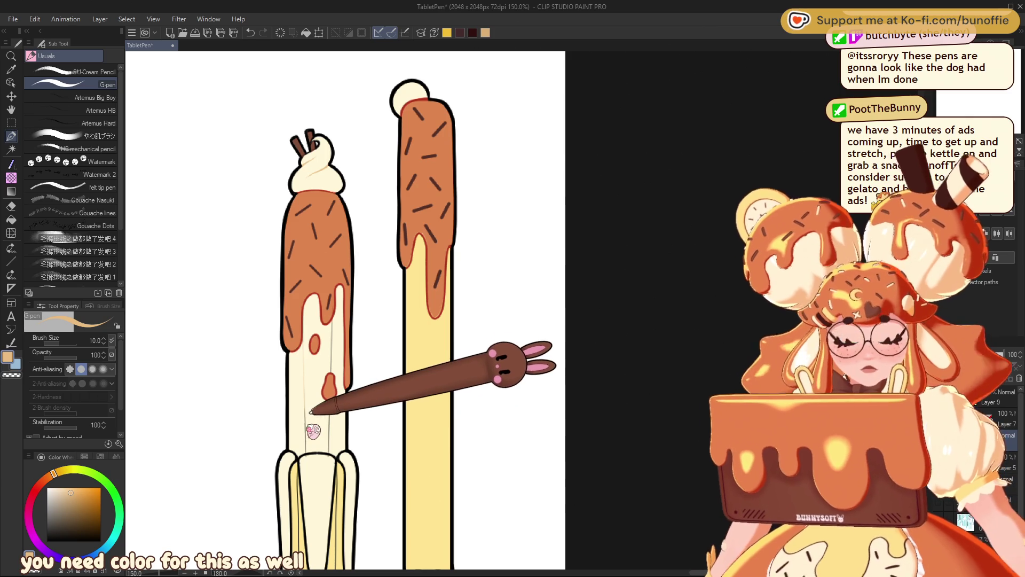
left_click(316, 357, "alt")
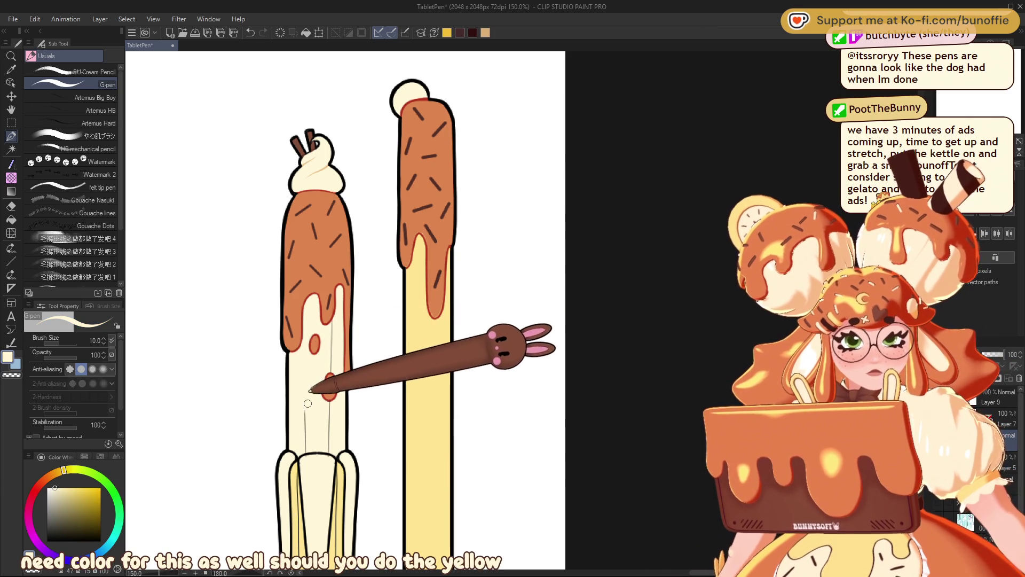
left_click(414, 378, "alt")
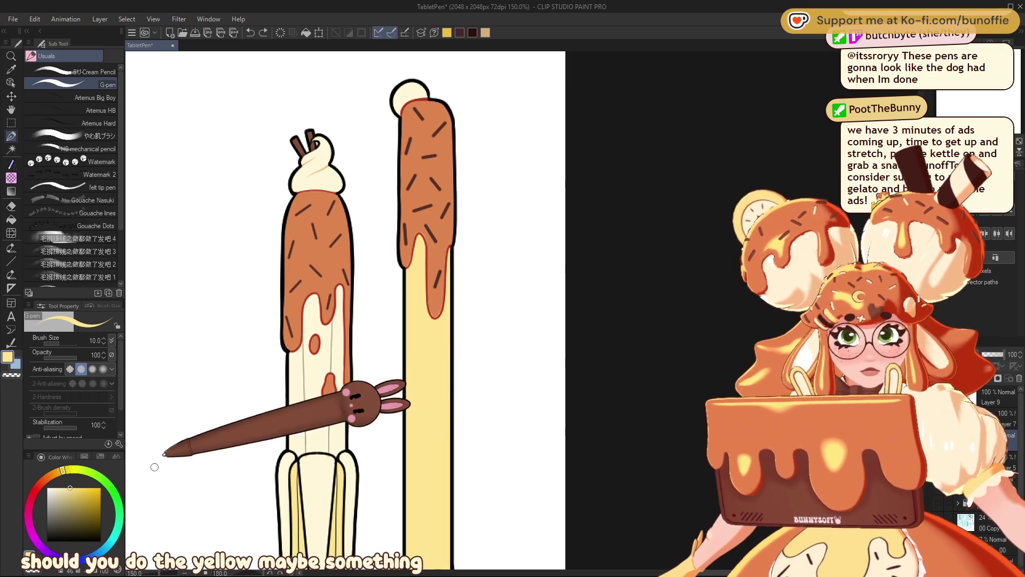
left_click(80, 495)
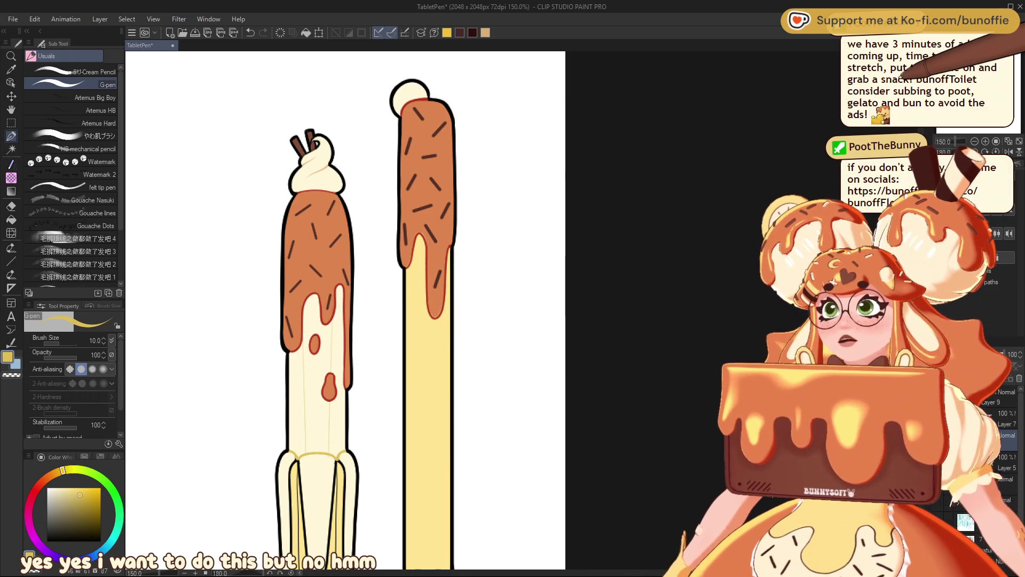
Paint a yellow stroke along the left stick's banana peel
scroll(373, 310, "down", 5)
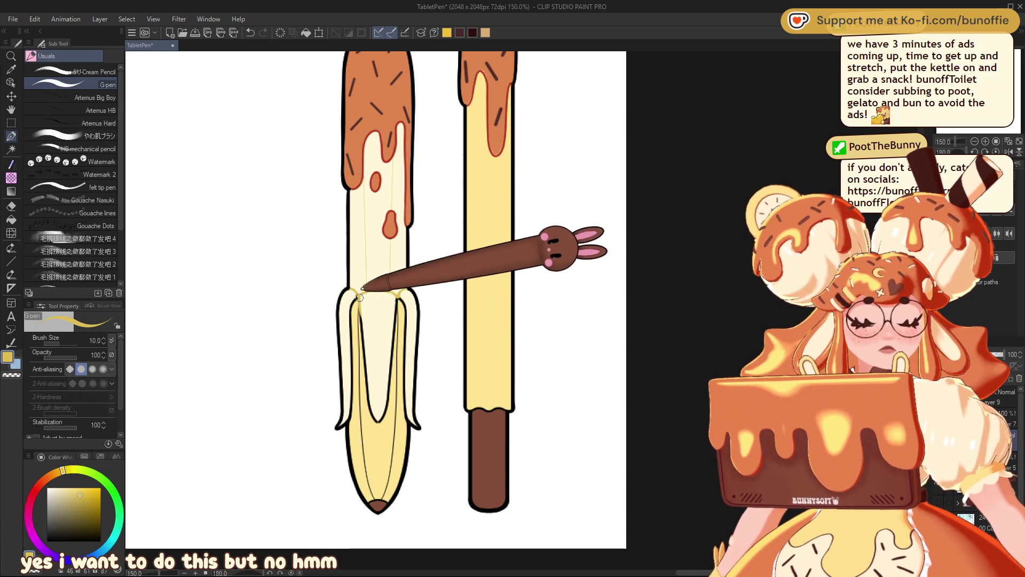
left_click_drag(356, 297, 354, 406)
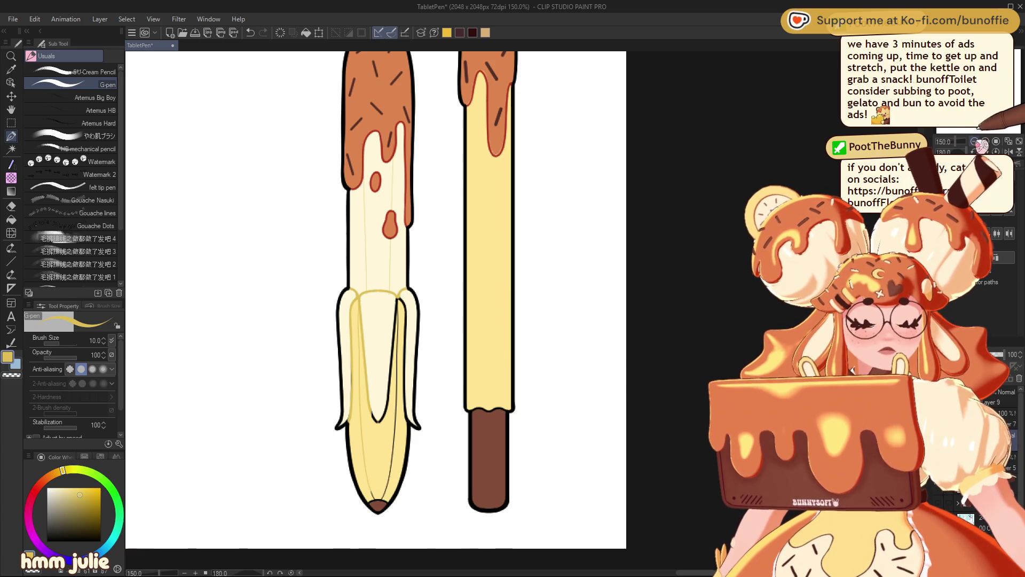
key("ctrl+minus")
key("ctrl+minus")
key("ctrl+minus")
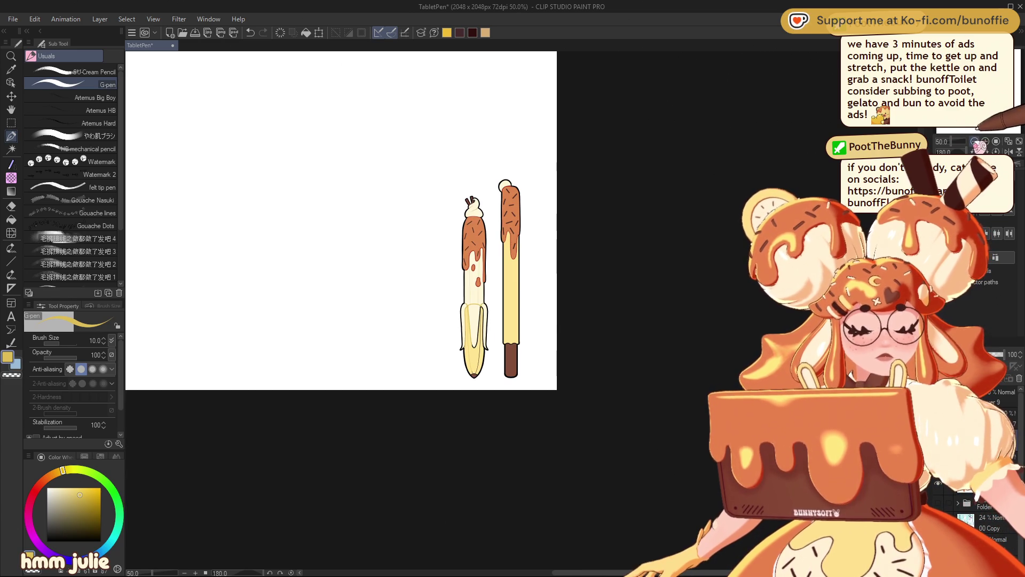
Pick a deeper gold and stroke the right stick's lower yellow edge just above its brown base
key("ctrl+plus")
key("ctrl+plus")
key("ctrl+plus")
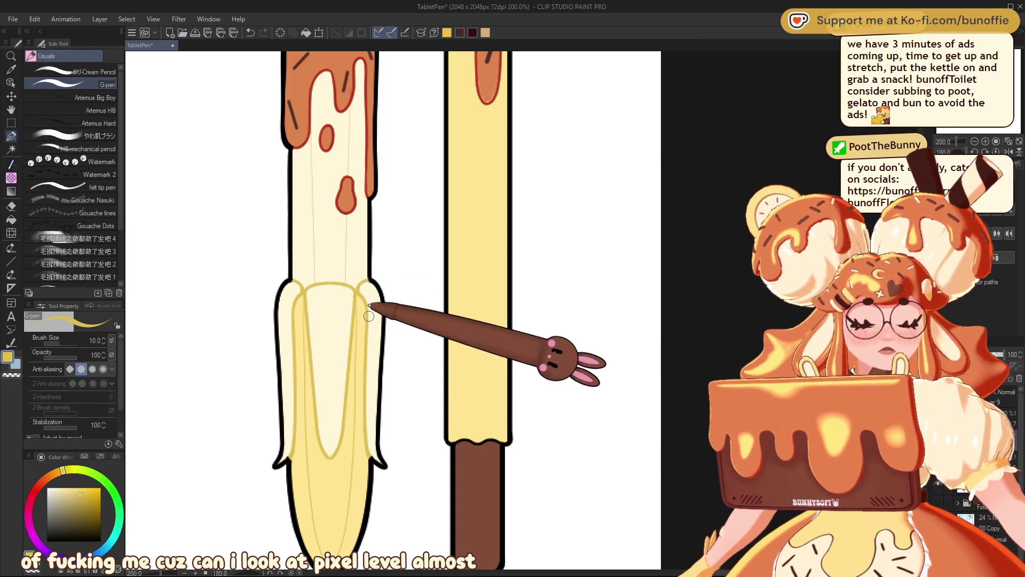
left_click(974, 141)
left_click(975, 141)
left_click(975, 141)
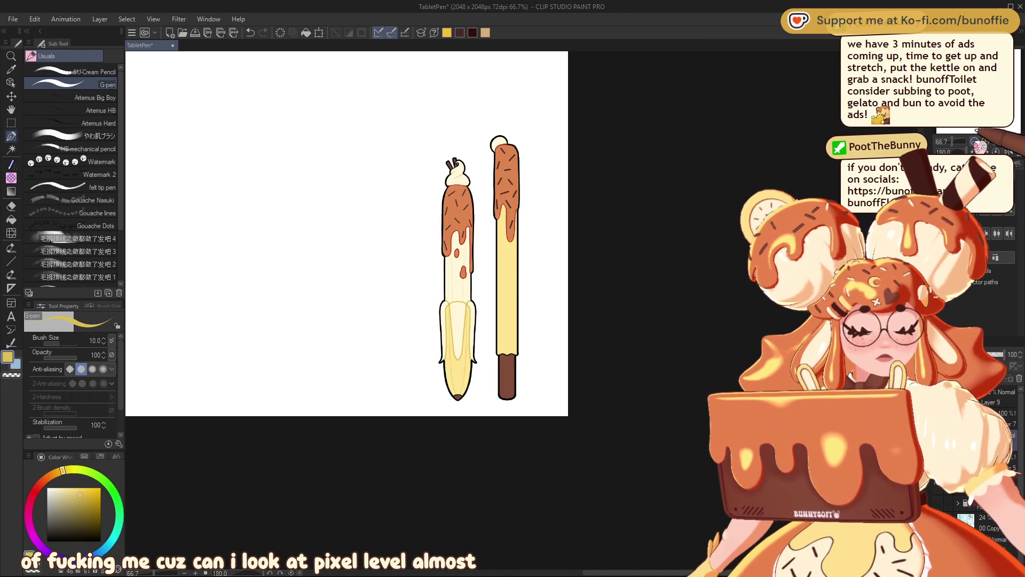
left_click(975, 141)
left_click(986, 141)
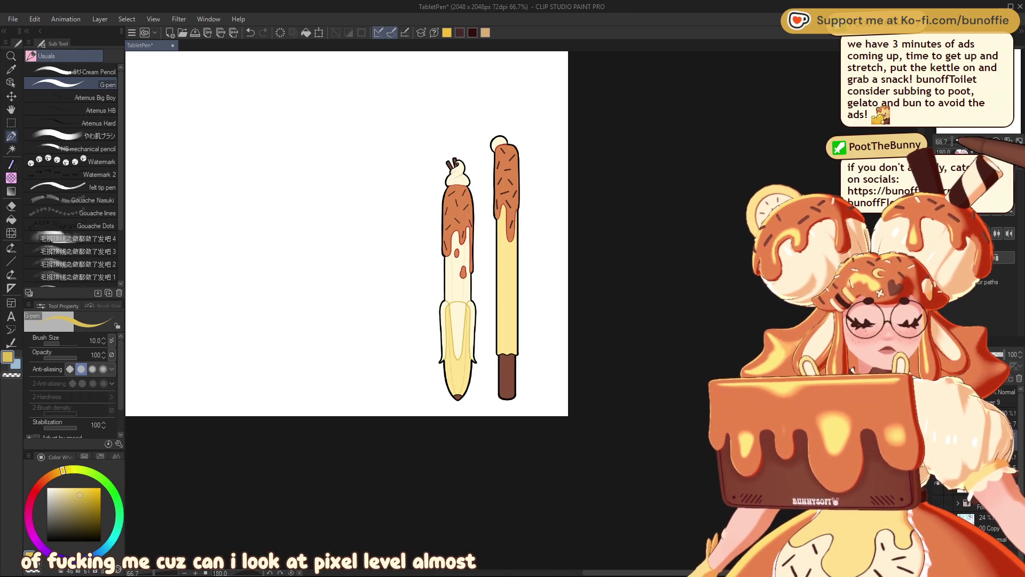
mouse_move(956, 140)
left_mouse_down()
mouse_move(972, 140)
mouse_move(962, 140)
mouse_move(968, 152)
left_mouse_up()
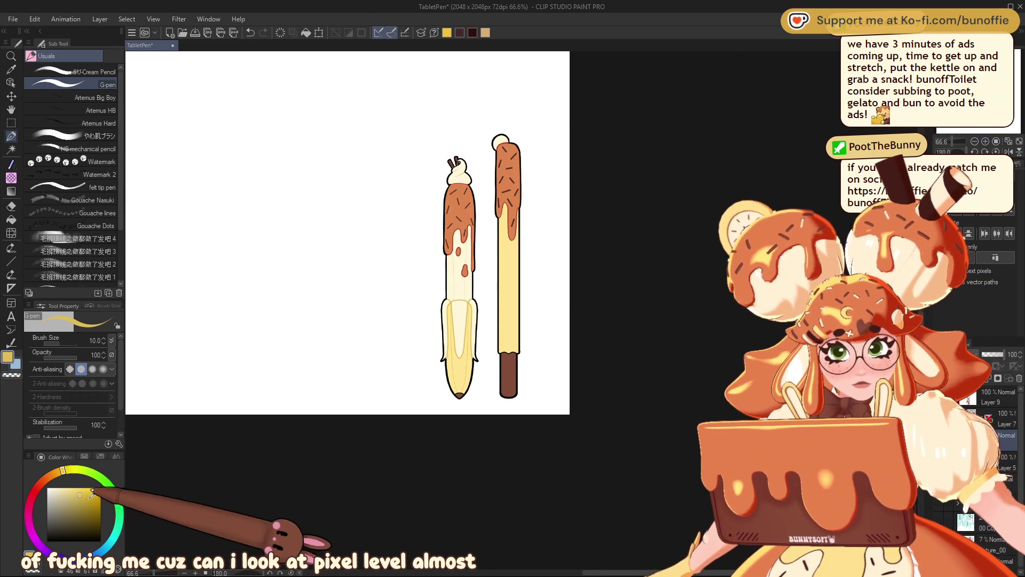
left_click(89, 499)
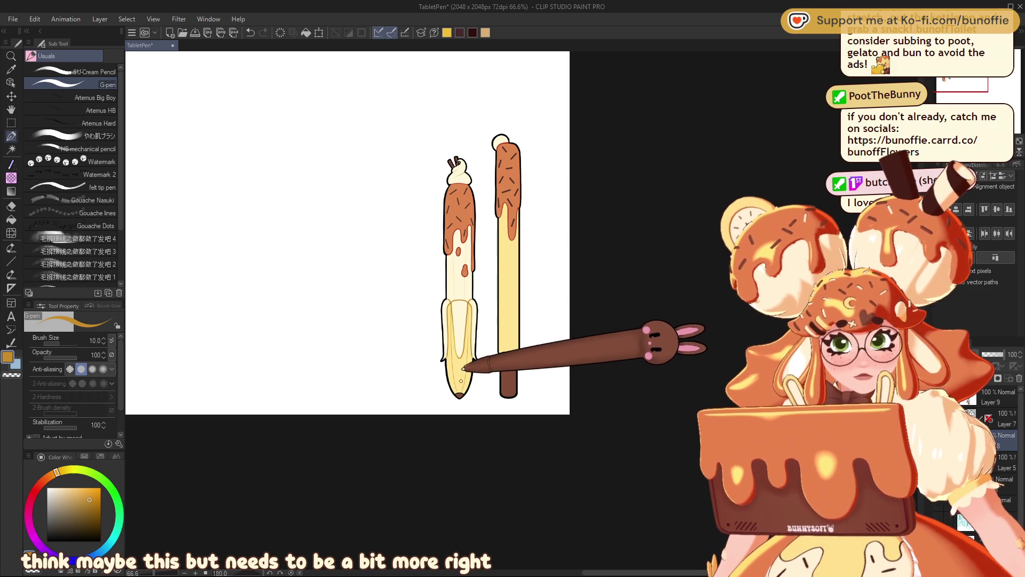
scroll(523, 314, "up", 5)
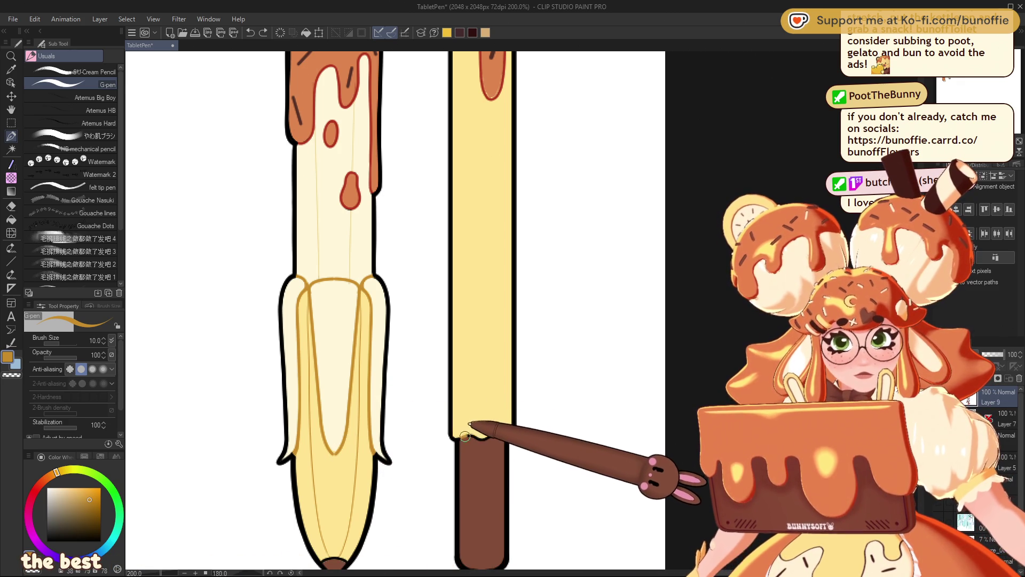
left_click_drag(482, 439, 498, 435)
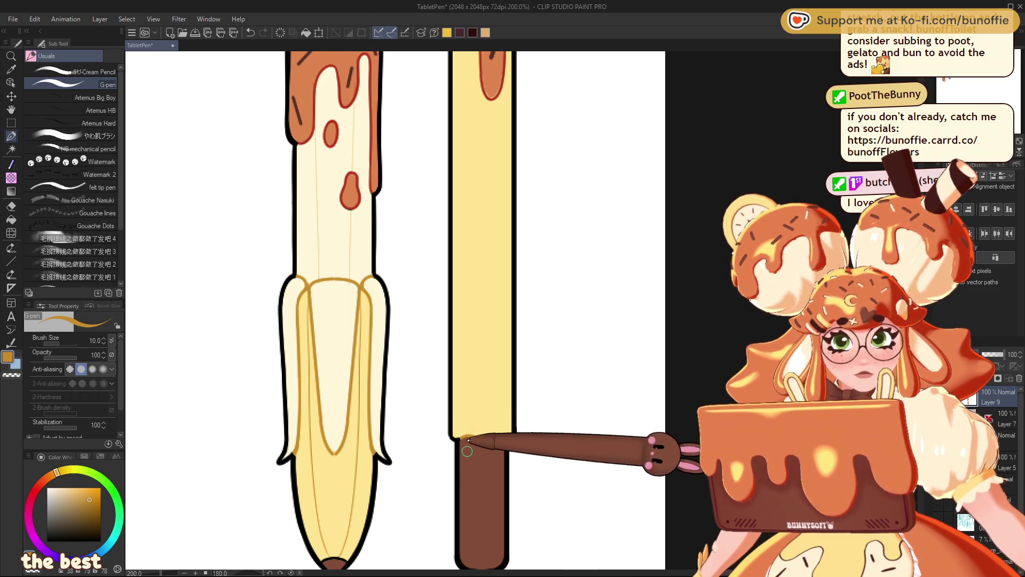
scroll(342, 310, "up", 10)
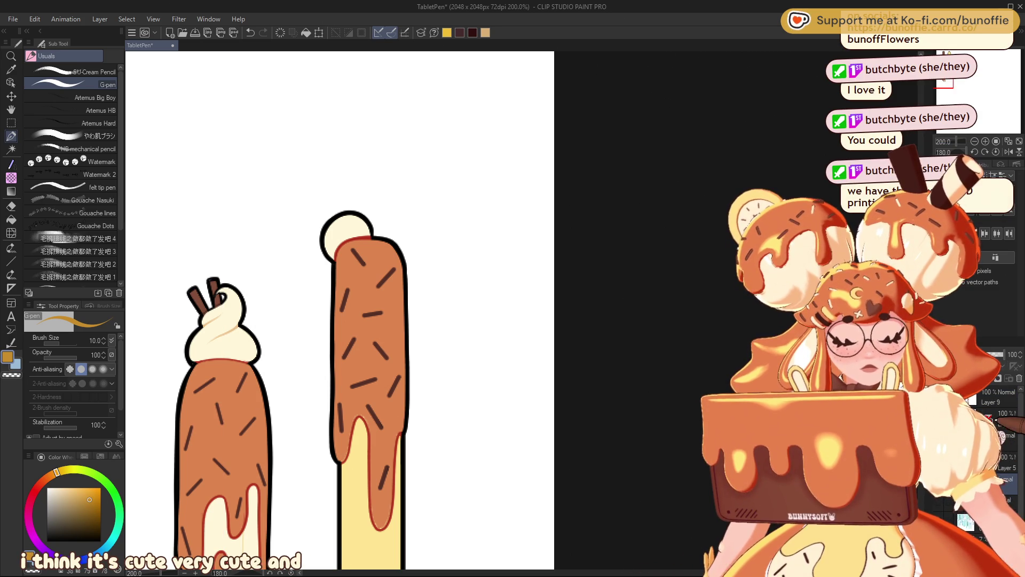
Paint the right stick's cream ball pale yellow and dot it with small dark-brown seeds
left_click(358, 470, "alt")
mouse_move(365, 223)
left_mouse_down()
mouse_move(344, 218)
mouse_move(334, 229)
mouse_move(341, 223)
mouse_move(338, 251)
left_mouse_up()
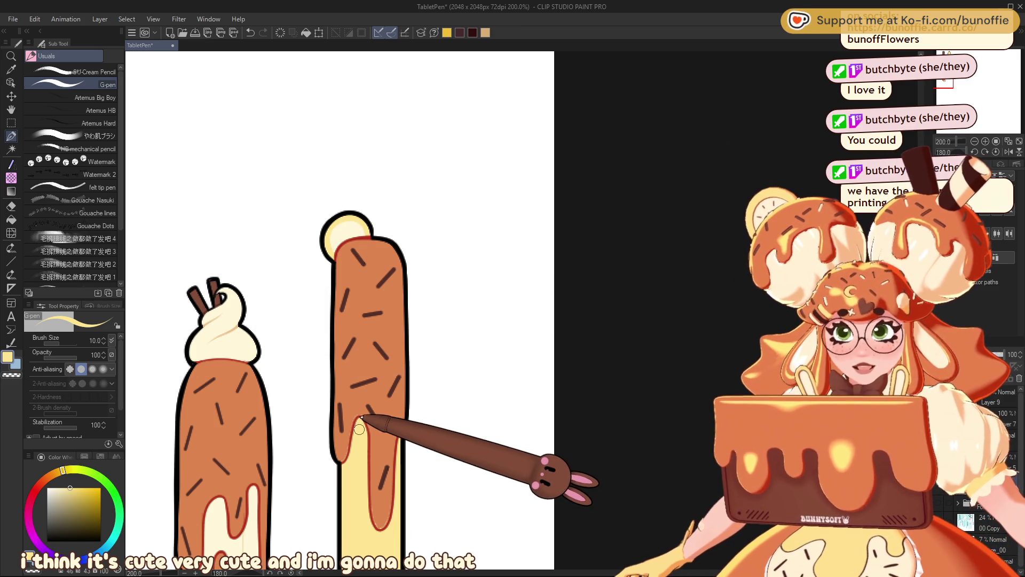
left_click(385, 346, "alt")
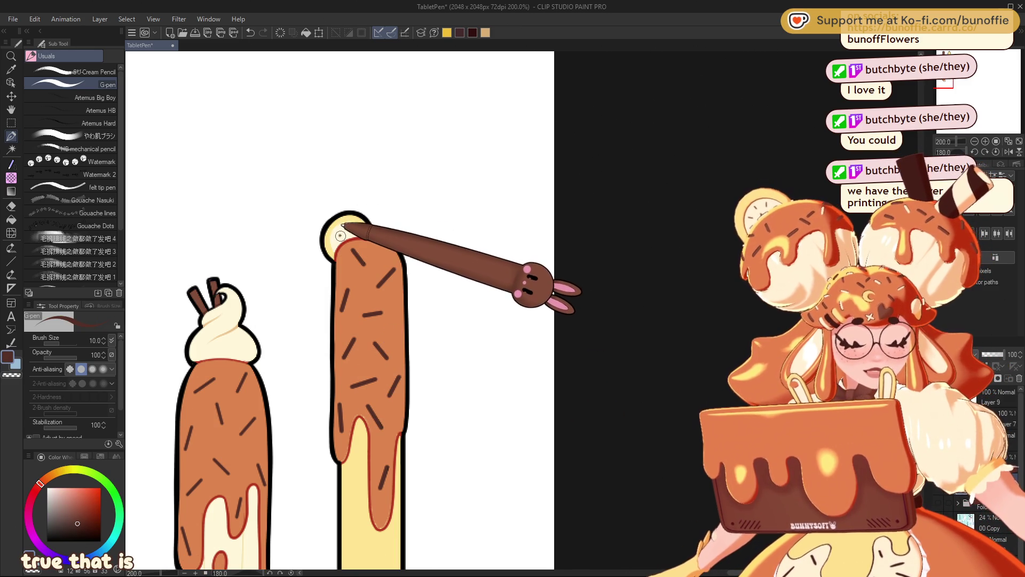
left_click(100, 457)
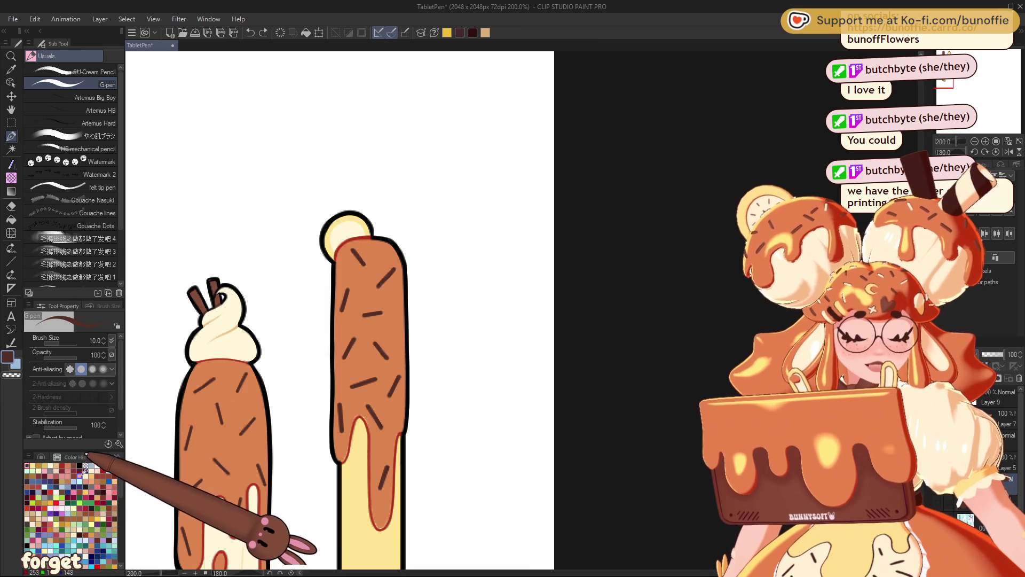
left_click(101, 457)
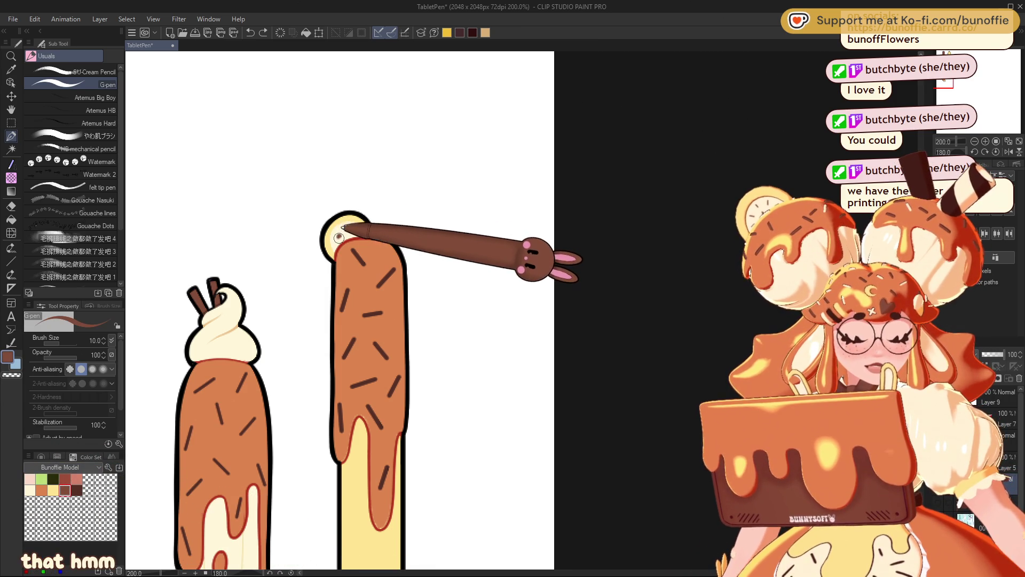
left_click(346, 230)
left_click(355, 235)
key("ctrl+z")
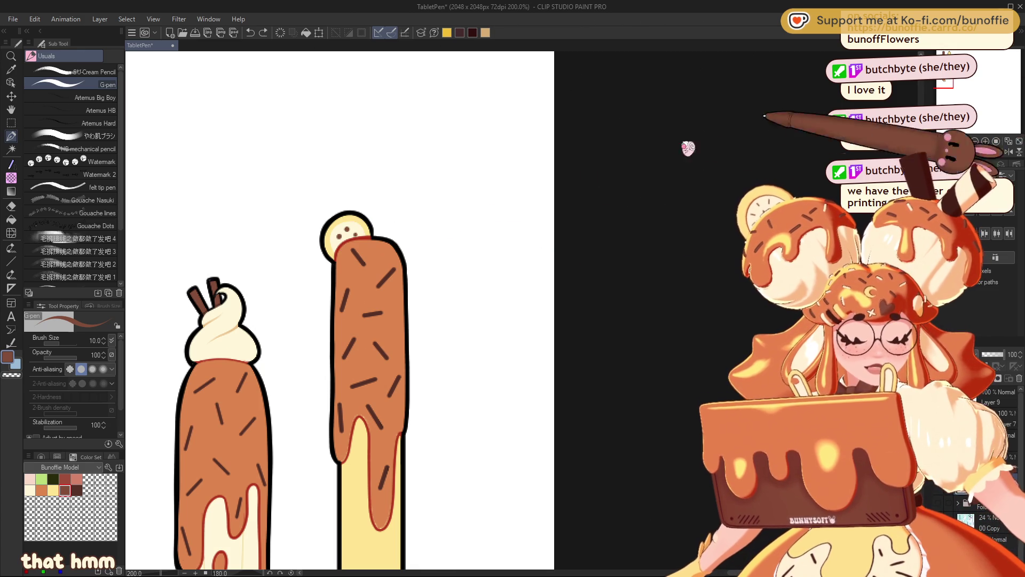
left_click(348, 236)
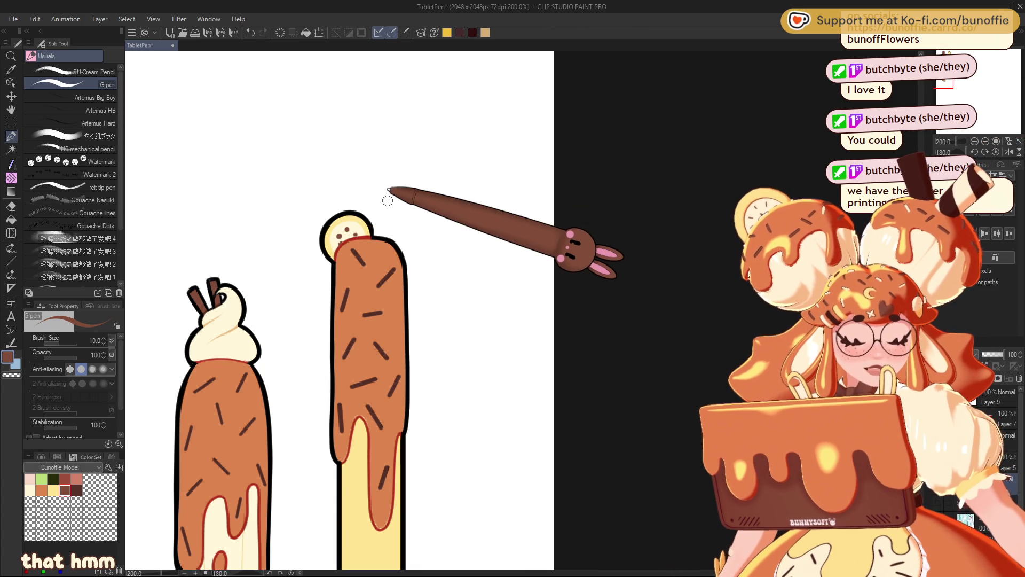
scroll(521, 309, "down", 3)
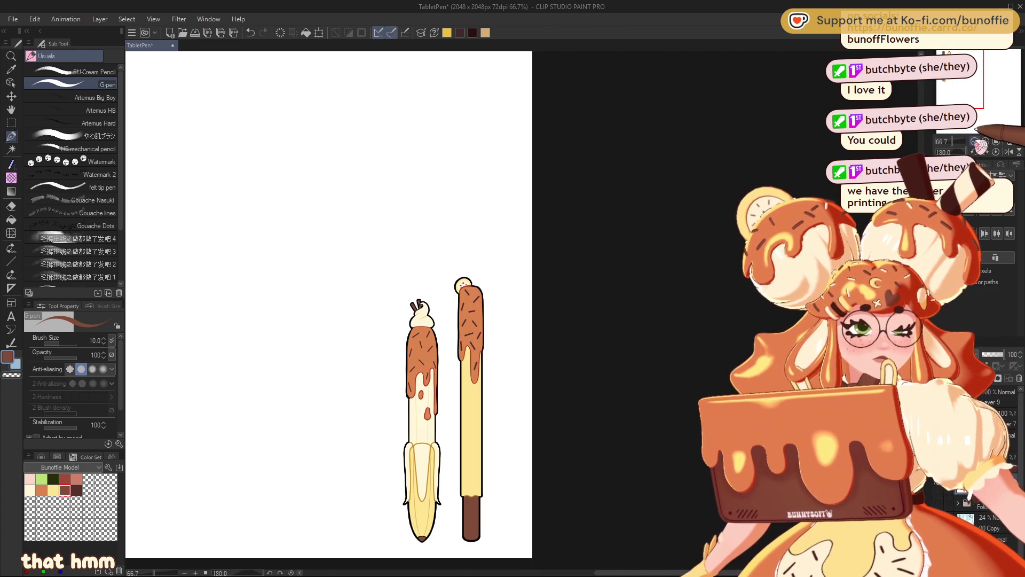
Zoom and pan to show both pencils, then eyedrop the orange-tan of the chocolate coating
scroll(520, 313, "up", 1)
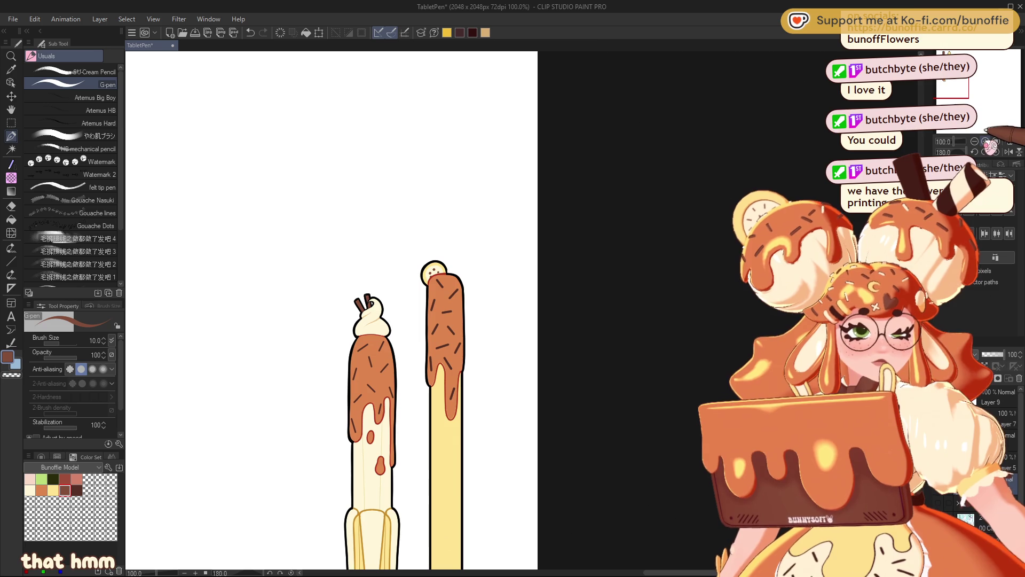
mouse_move(521, 309)
left_mouse_down()
mouse_move(442, 441)
mouse_move(632, 182)
mouse_move(576, 150)
left_mouse_up()
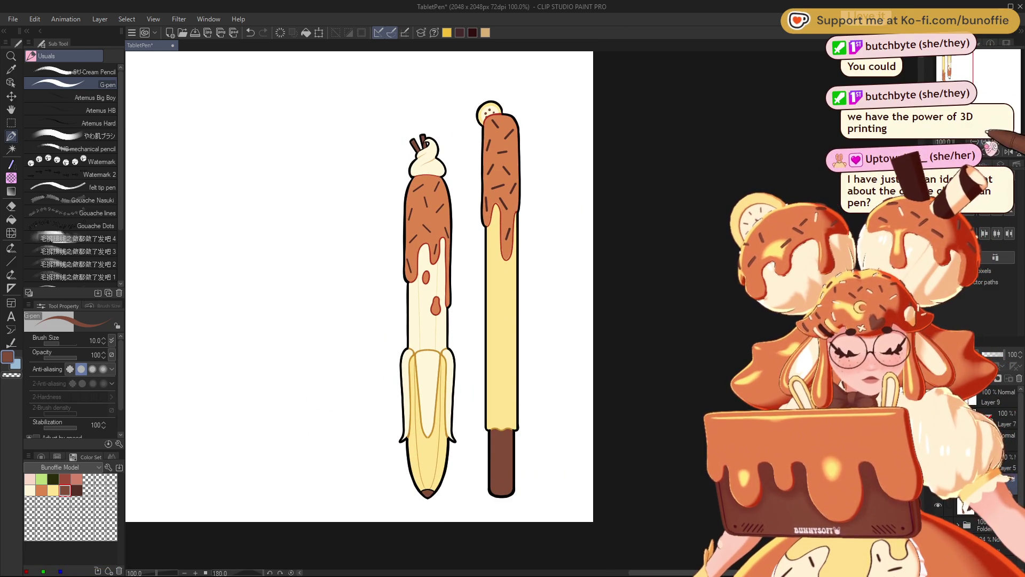
scroll(437, 261, "up", 2)
left_click(436, 261, "alt")
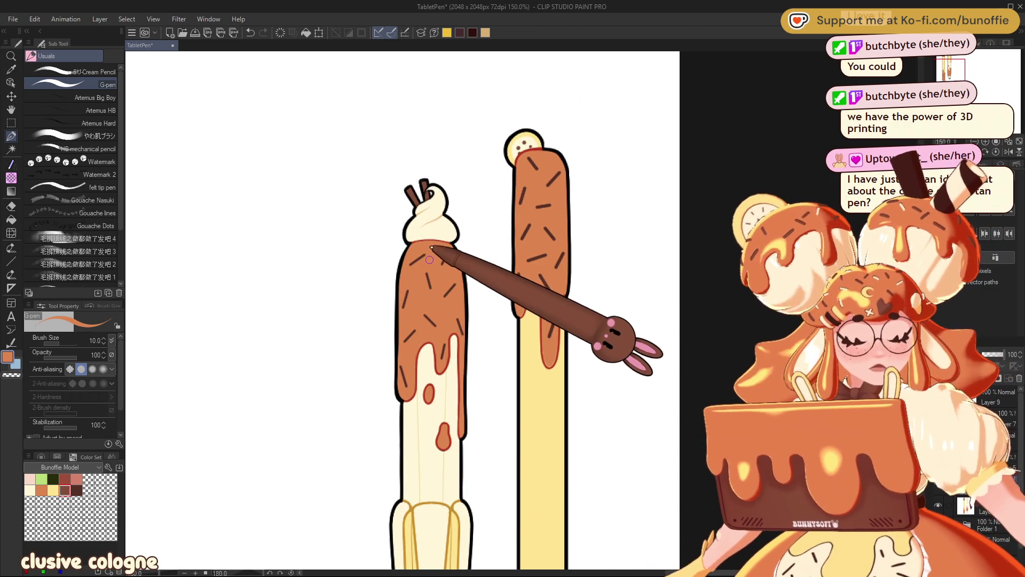
Pick a saturated orange on the Color Wheel
left_click(41, 457)
left_click(76, 480)
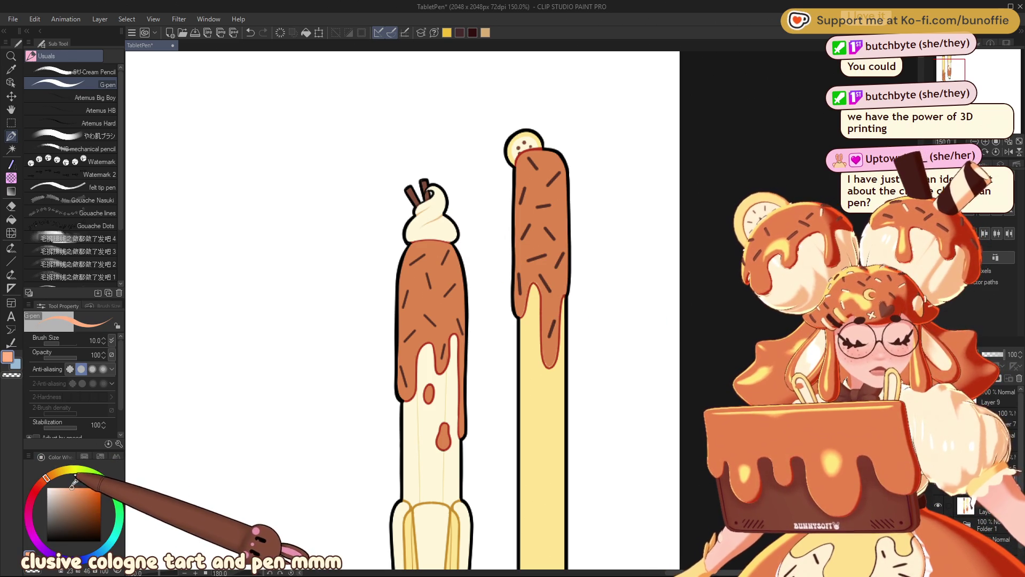
left_click(59, 473)
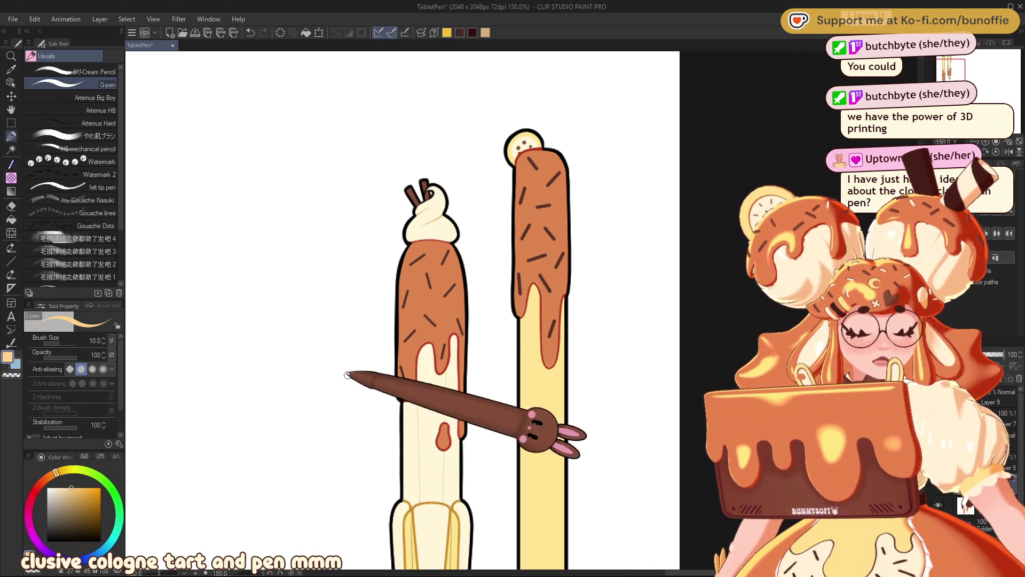
left_click(84, 488)
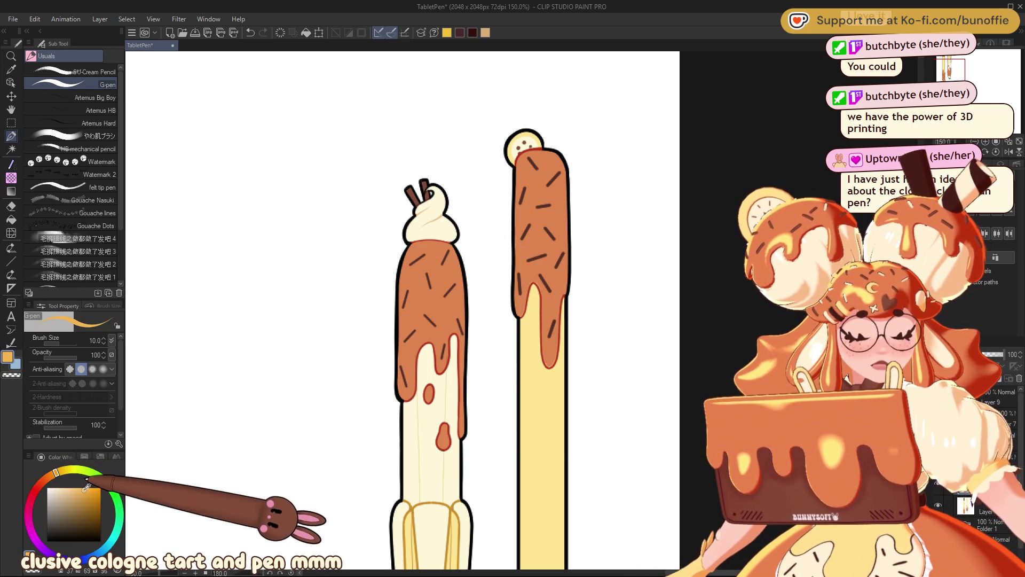
Paint an orange highlight along the left chocolate edge with the やわ肌ブラシ brush at size 15
left_click(88, 136)
key("bracketleft")
key("bracketleft")
key("bracketleft")
left_click_drag(406, 380, 406, 333)
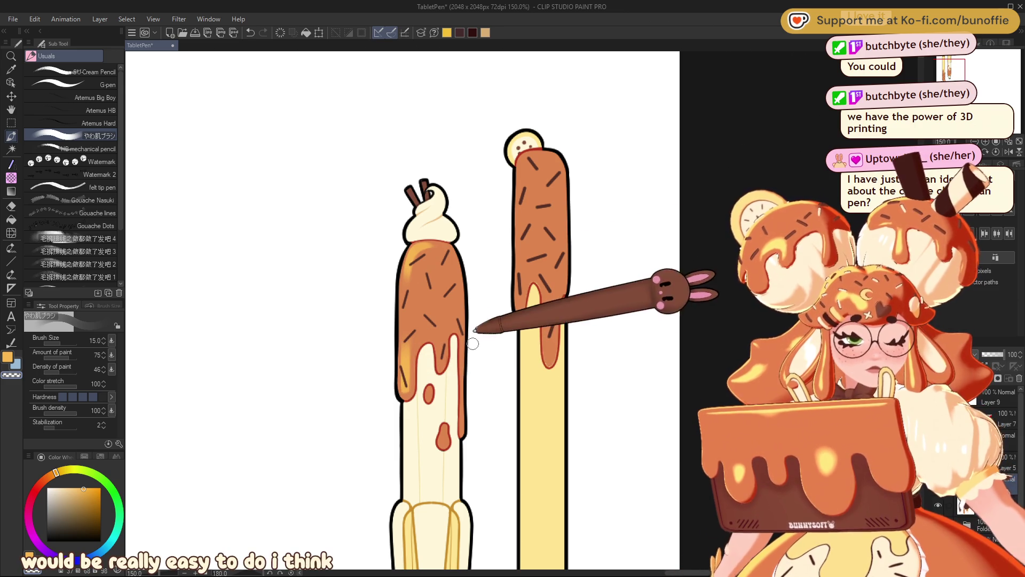
Sample a lighter orange from the chocolate and return to the soft blending brush
left_click(454, 320, "alt")
key("b")
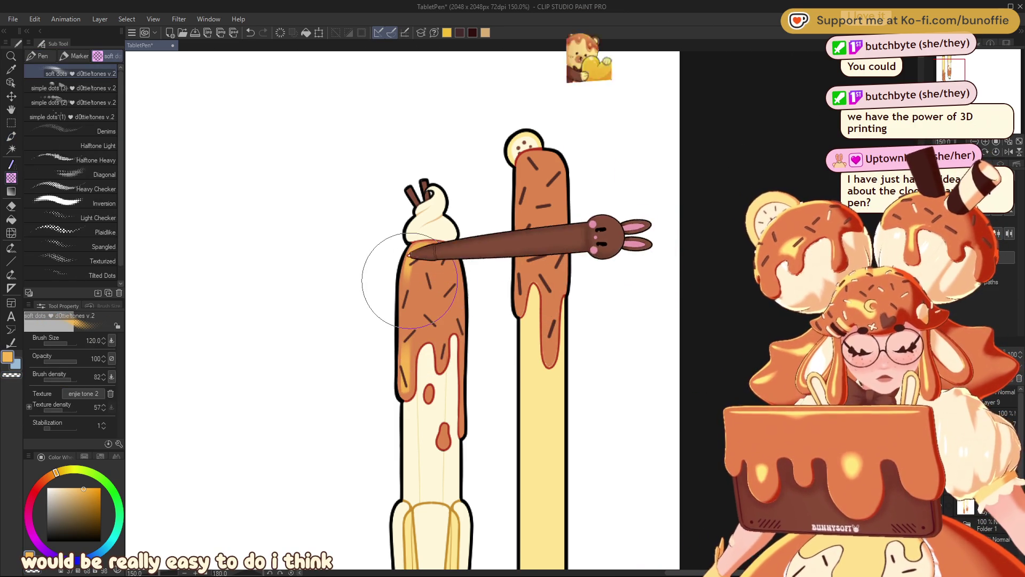
left_click(12, 136)
Paint deeper reddish-brown shading over both chocolate coatings, then zoom out to the whole drawing
left_click_drag(406, 331, 375, 211)
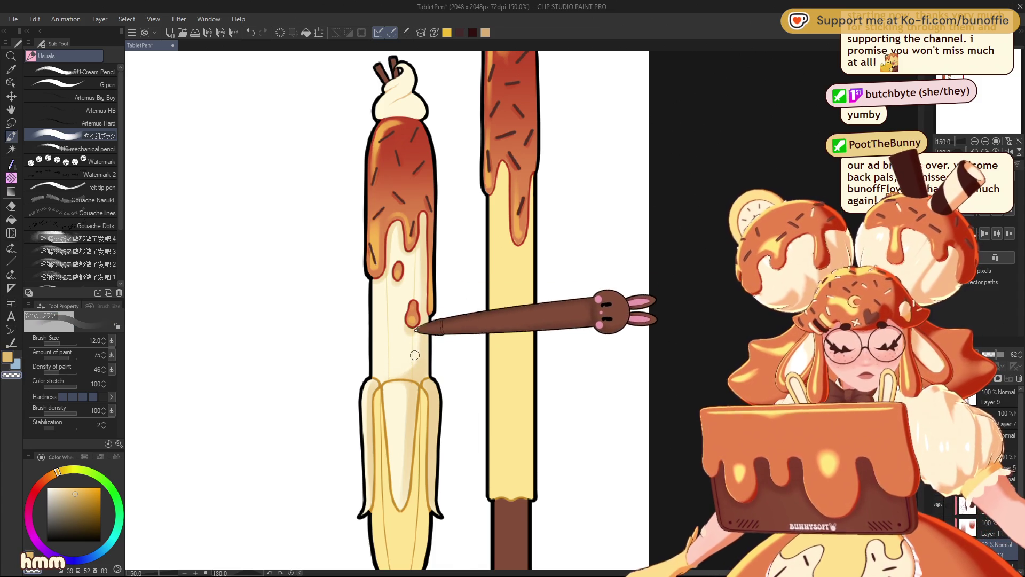
left_click(975, 130)
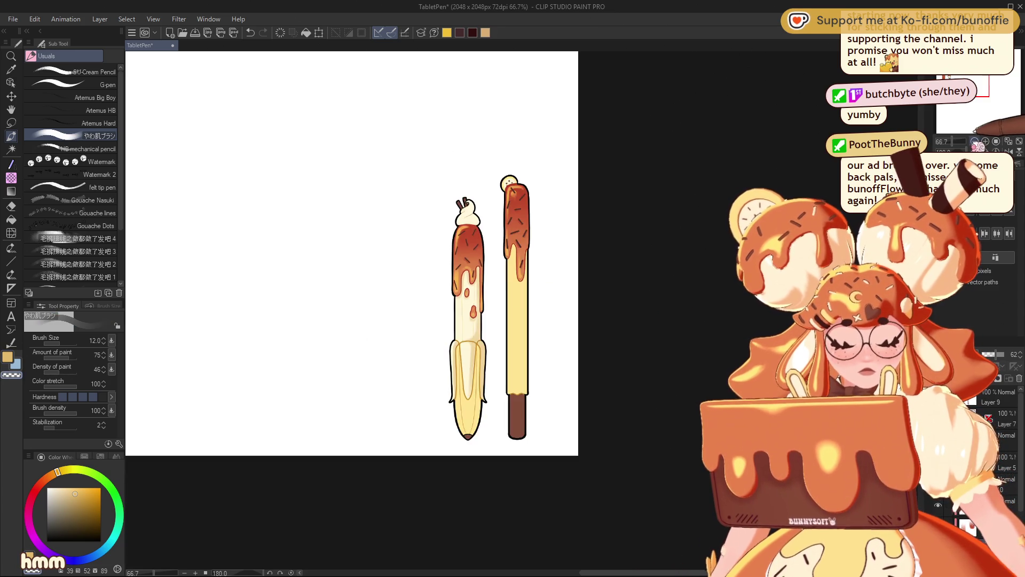
Shift the eyedropped banana yellow to an orange tan and shade the yellow areas at brush sizes 20 and 8
key("ctrl+plus")
key("ctrl+plus")
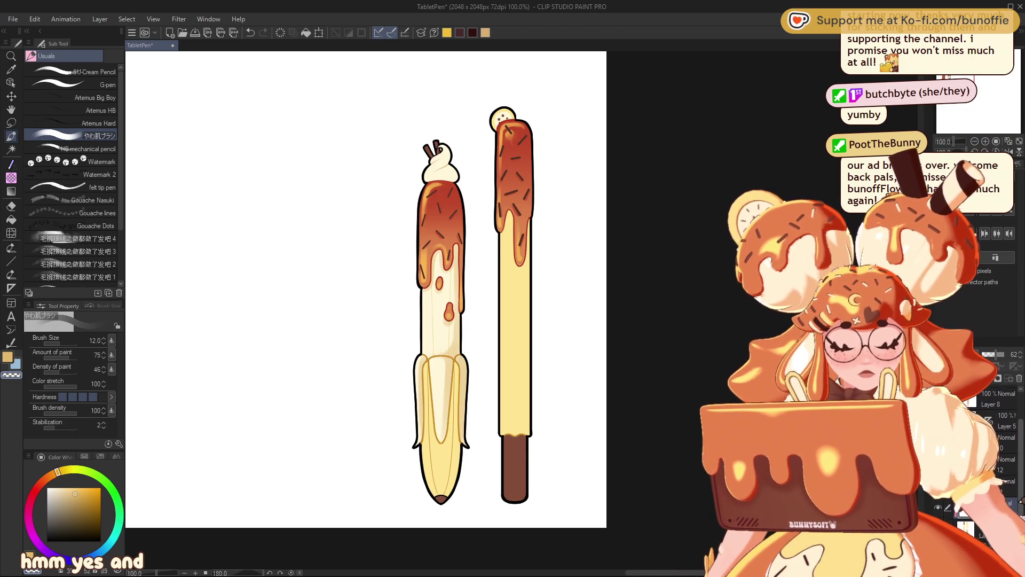
left_click(444, 455, "alt")
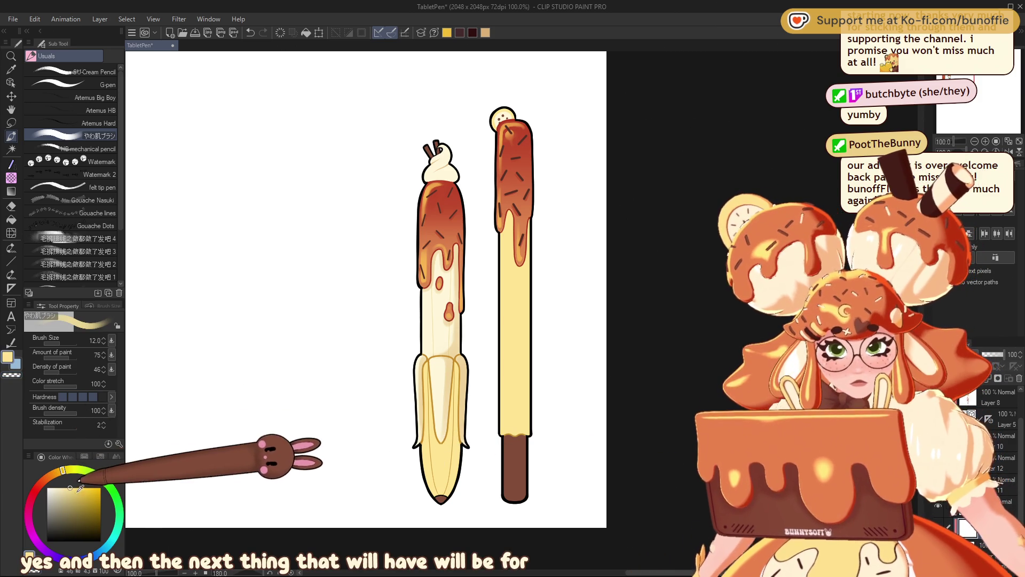
left_click(81, 496)
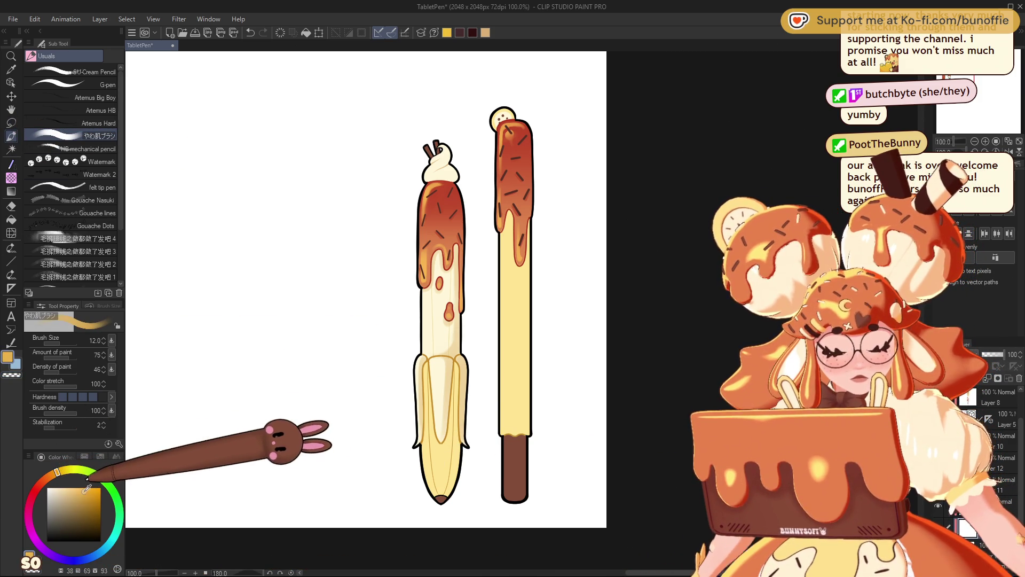
left_click(54, 474)
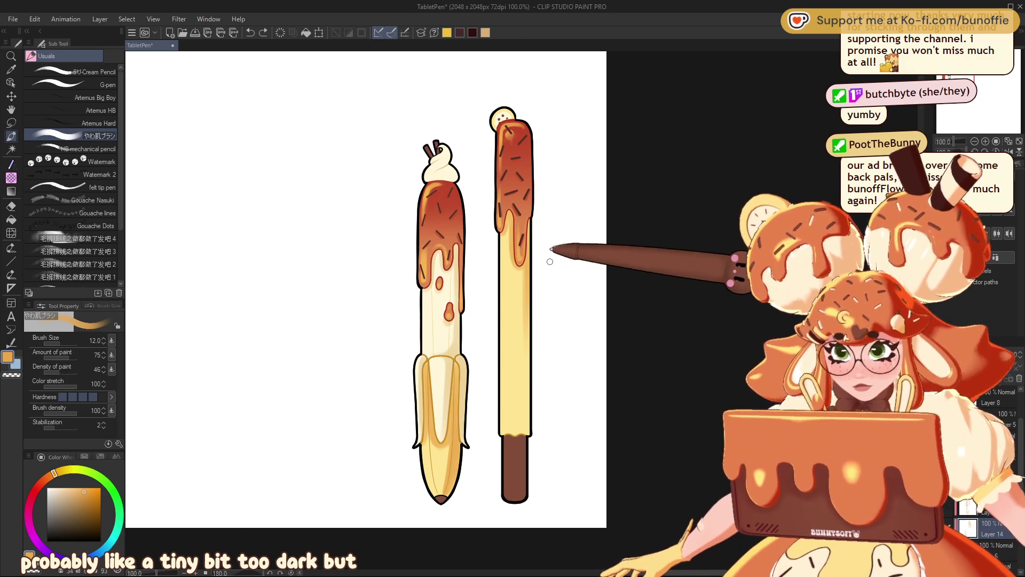
key("bracketright")
left_click(525, 264)
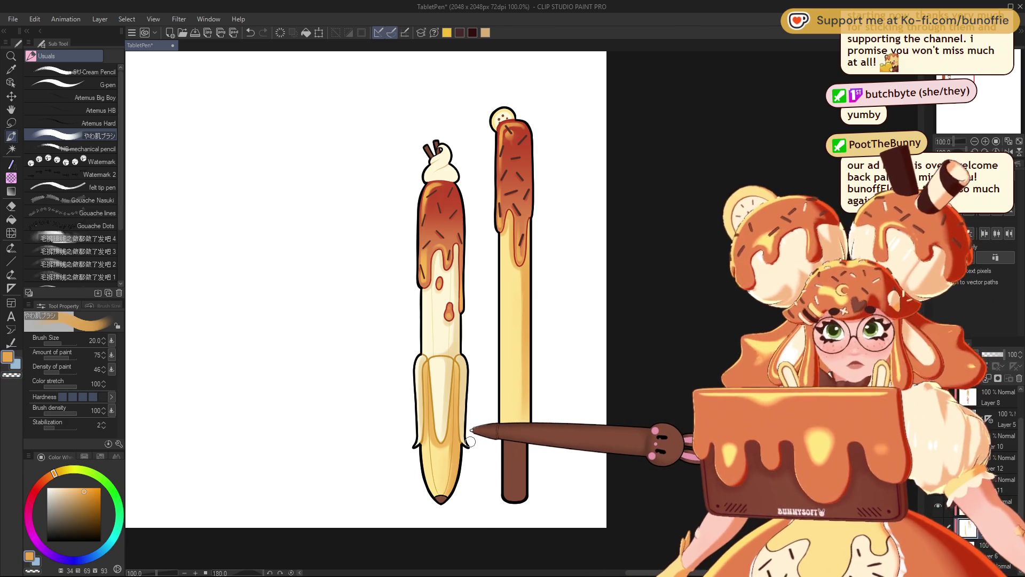
key("bracketleft")
key("bracketleft")
key("bracketleft")
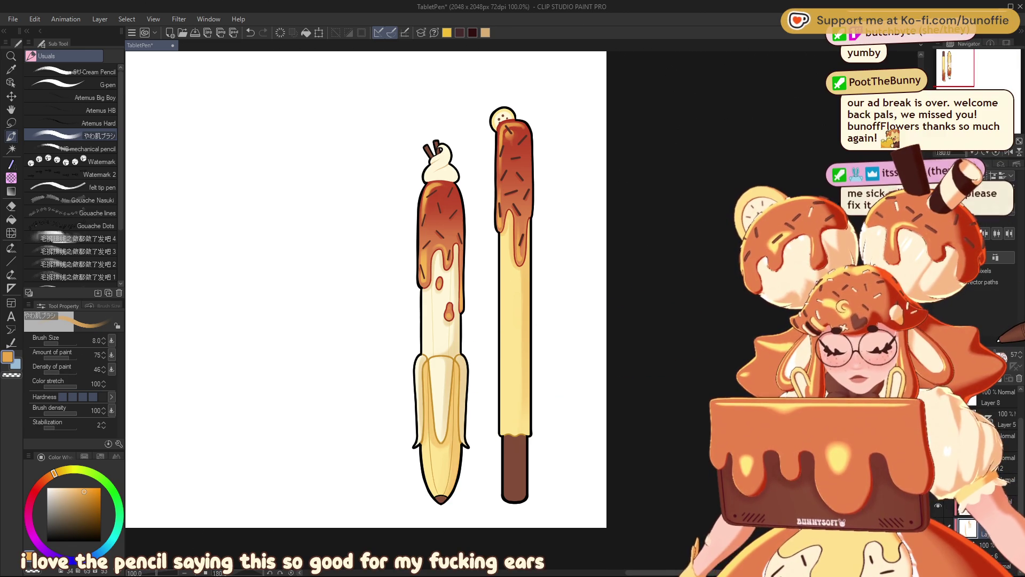
Straighten the canvas rotation, zoom in on the pencil tops, and eyedrop the left topping's cream
key("ctrl+minus")
key("ctrl+minus")
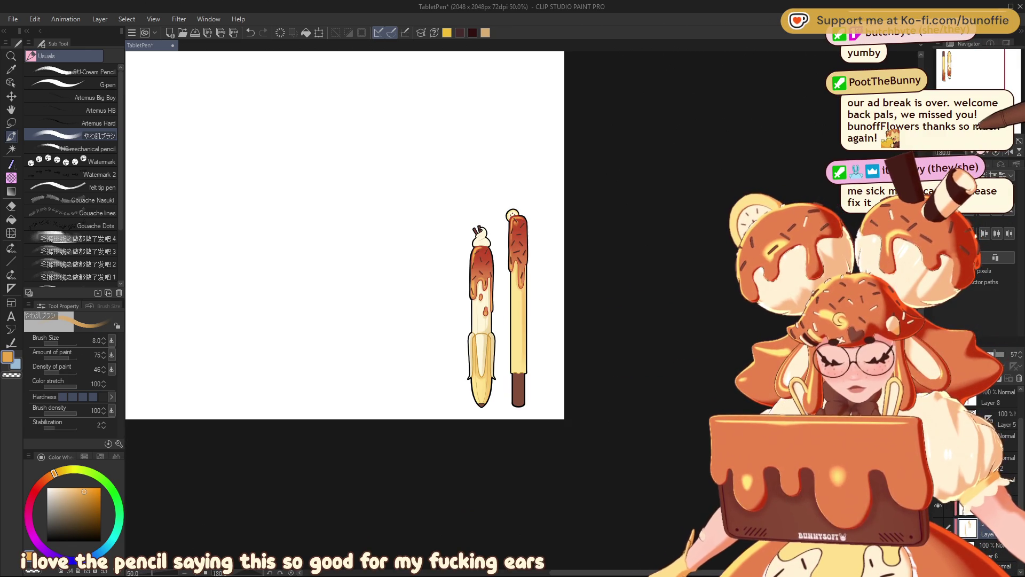
key("ctrl+plus")
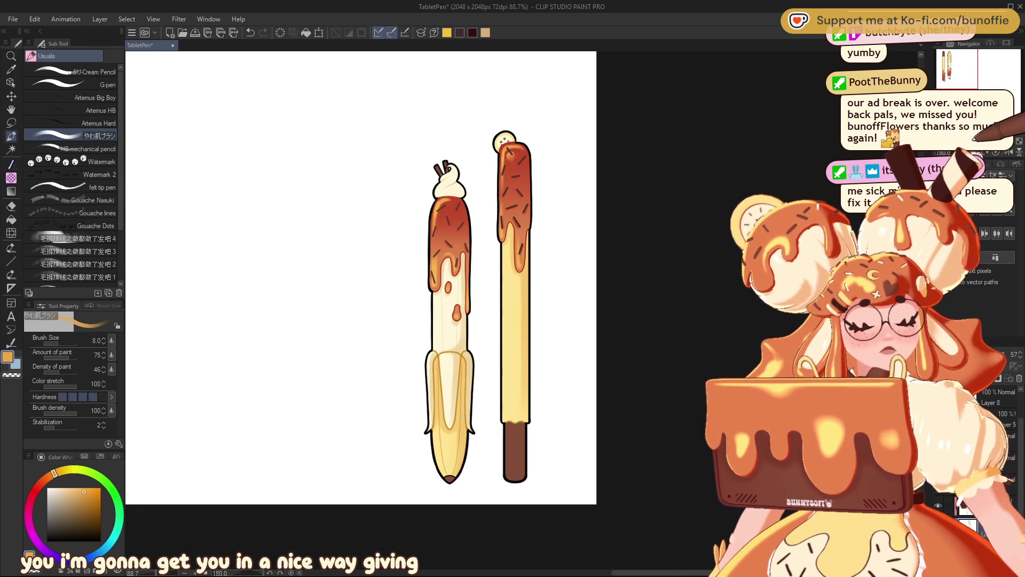
key("ctrl+@")
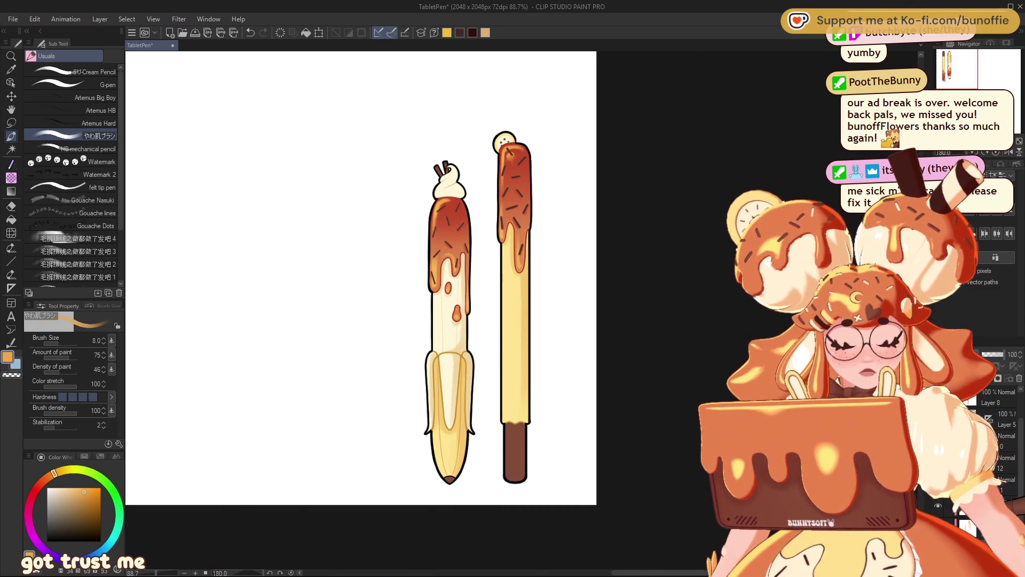
scroll(950, 73, "up", 2)
left_click_drag(951, 69, 950, 73)
left_click(374, 237, "alt")
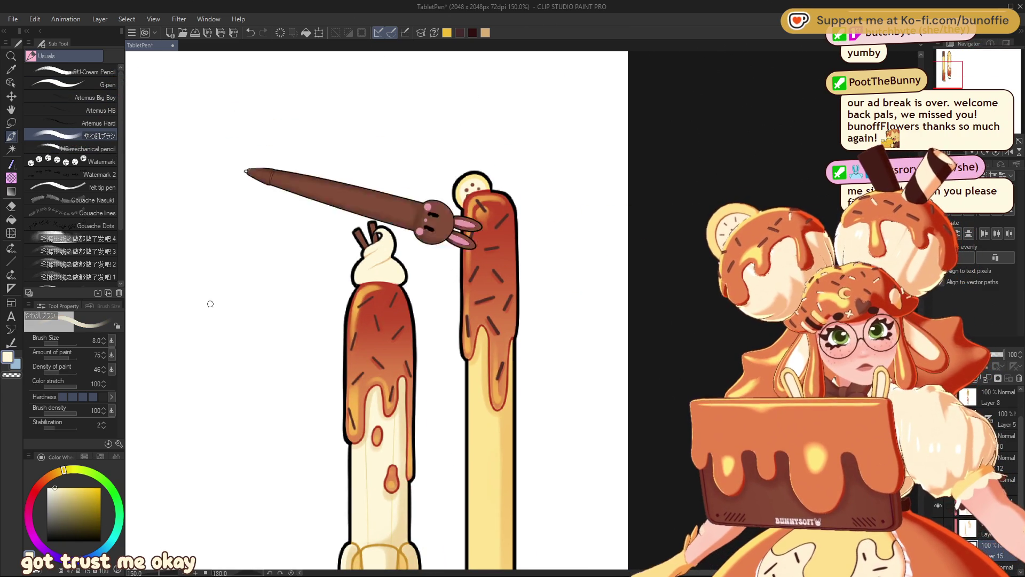
Darken the colour to a deeper tan, shade the left cream topping, then zoom to review both pencils
left_click(68, 489)
left_click_drag(63, 470, 54, 474)
left_click(65, 496)
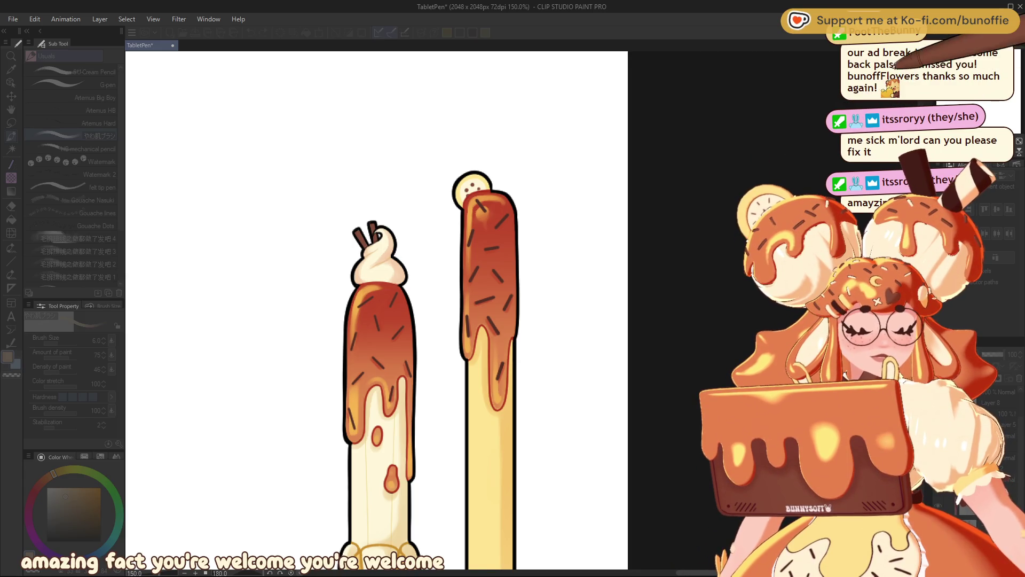
key("ctrl+minus")
key("ctrl+minus")
key("ctrl+minus")
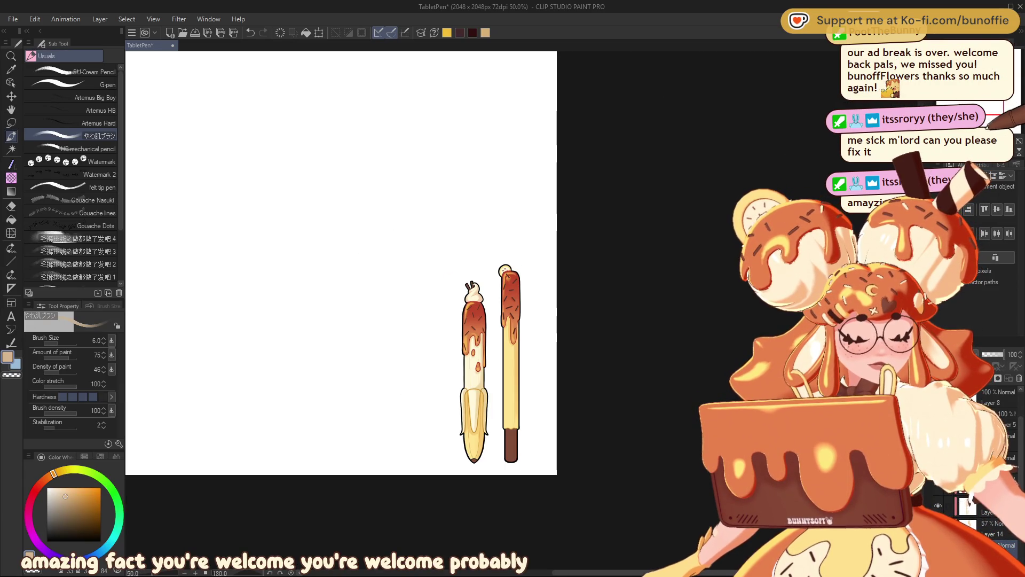
key("ctrl+plus")
key("ctrl+plus")
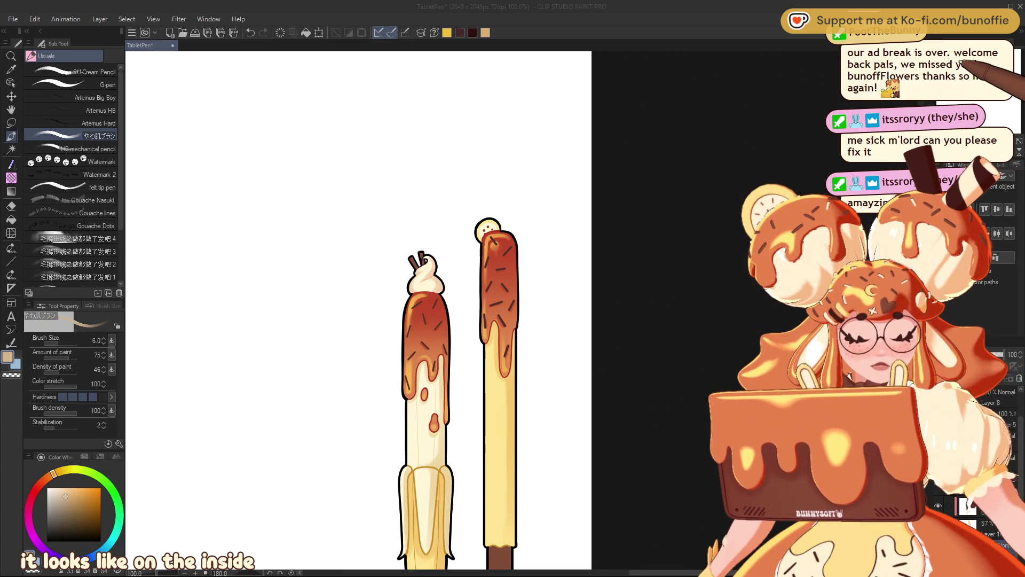
Pick a darker brown on the colour wheel and set the brush back to size 8
scroll(357, 310, "down", 2)
scroll(345, 310, "down", 2)
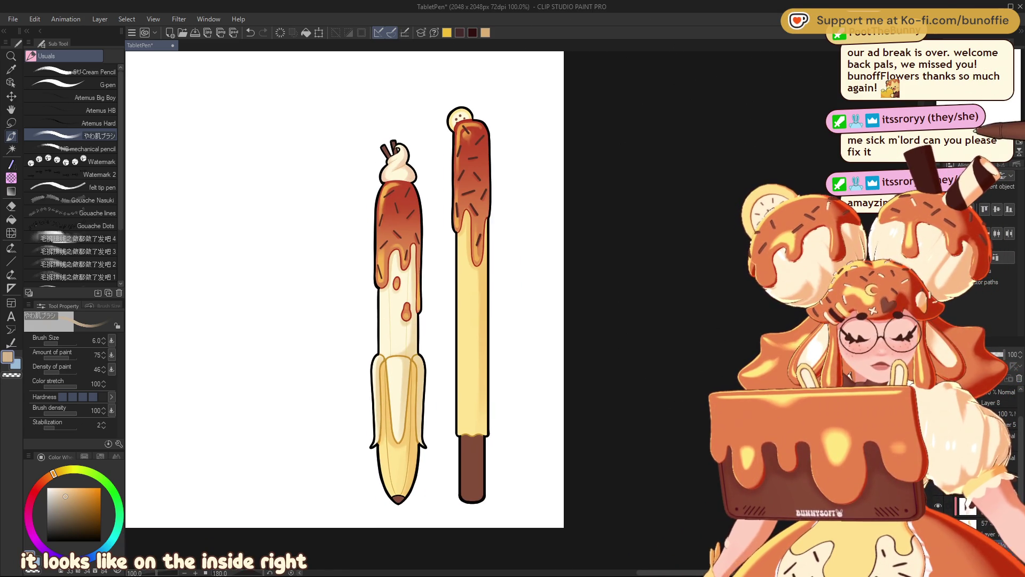
scroll(520, 314, "down", 3)
scroll(521, 312, "up", 3)
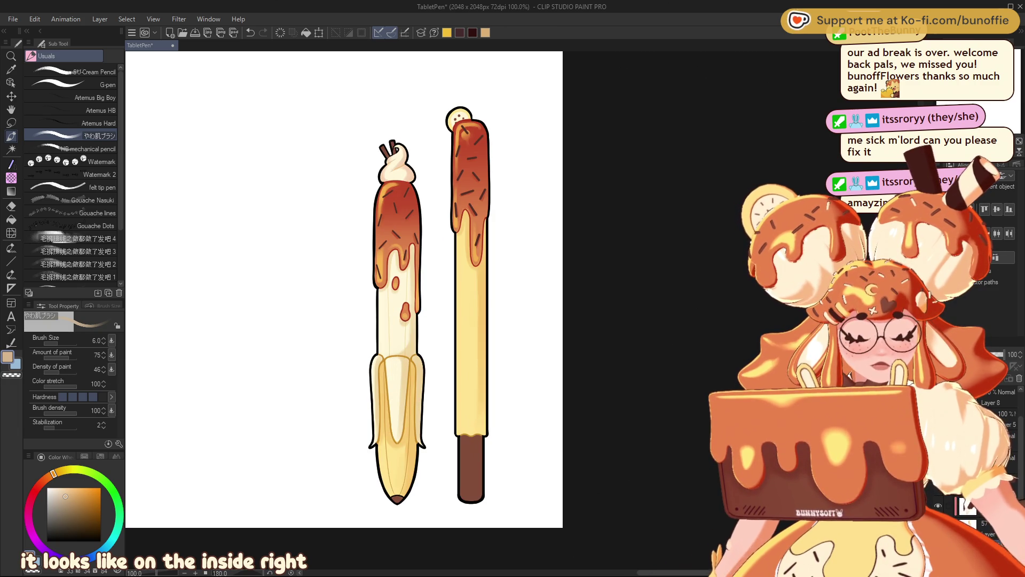
scroll(993, 454, "up", 2)
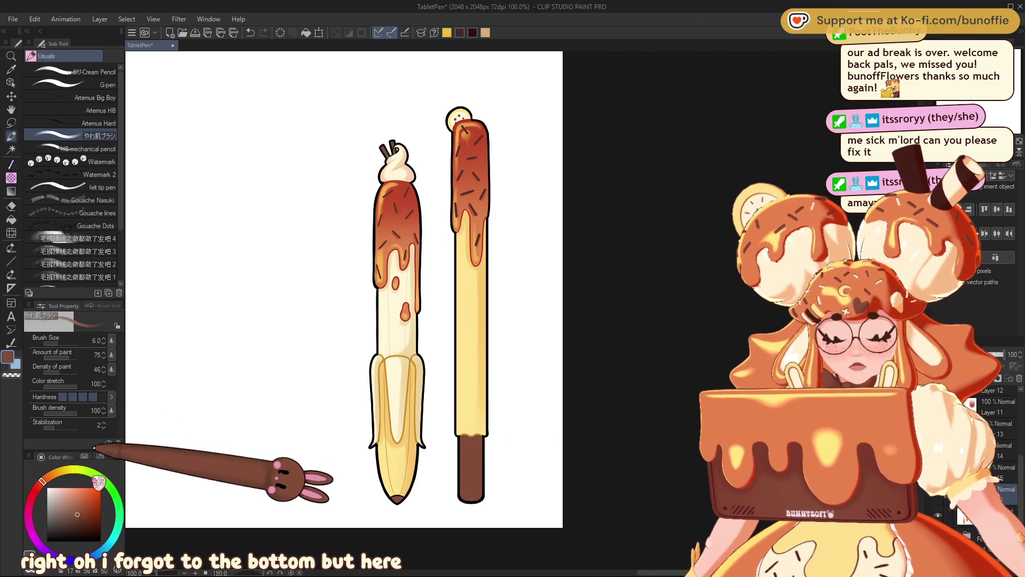
left_click(78, 514)
left_click(84, 521)
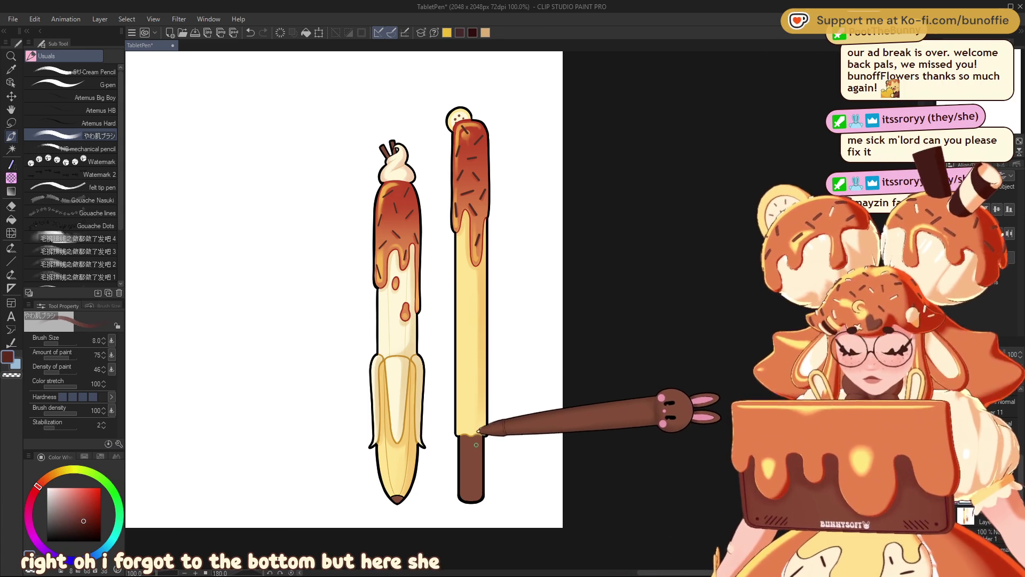
key("bracketright")
key("bracketright")
key("bracketright")
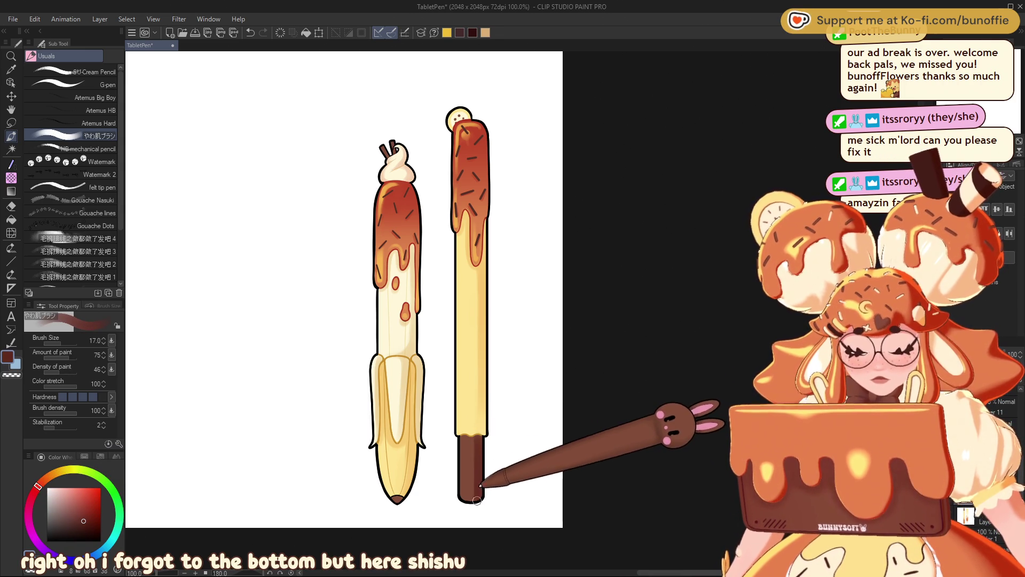
key("bracketleft")
key("bracketleft")
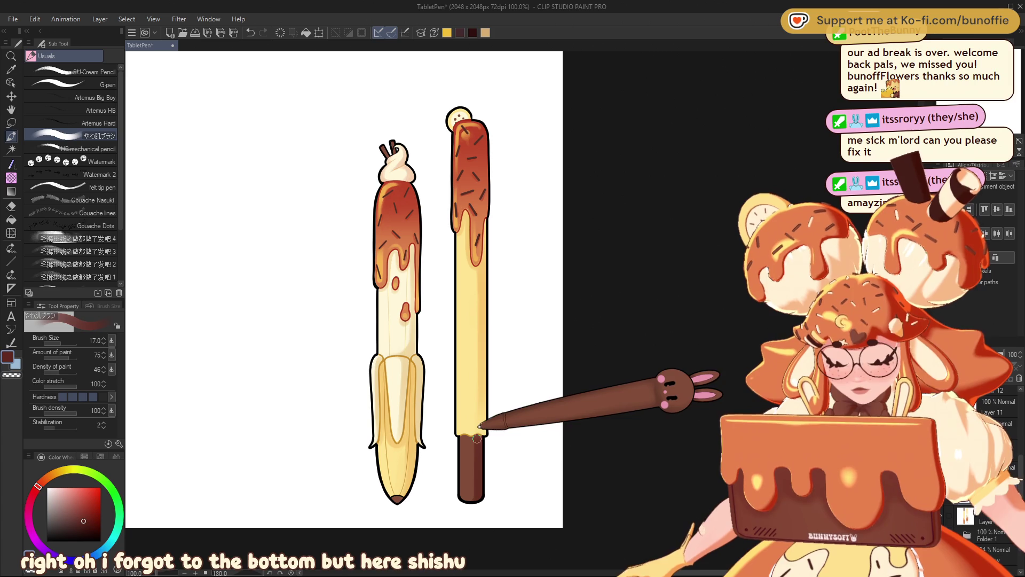
key("bracketleft")
key("bracketleft")
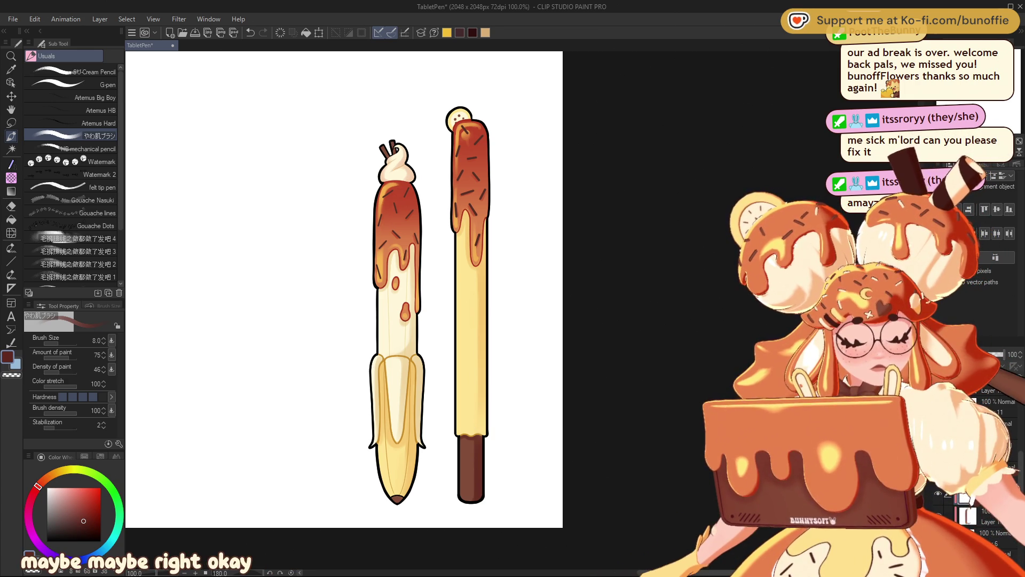
Take a pale cream from the right stick's yellow, save the drawing, and hide the white Paper layer
left_click(460, 352, "alt")
left_click_drag(68, 485, 58, 488)
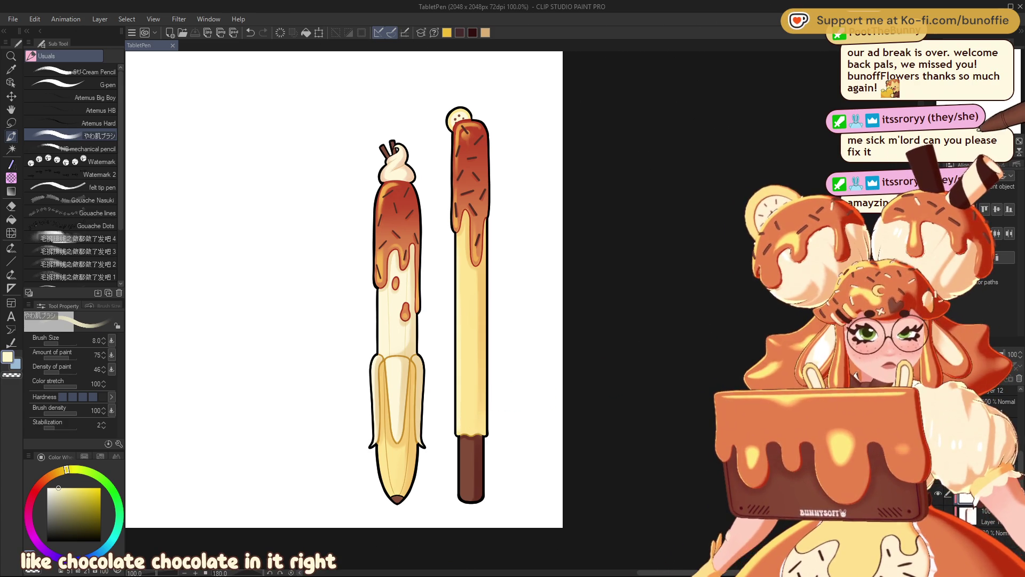
key("ctrl+minus")
key("ctrl+s")
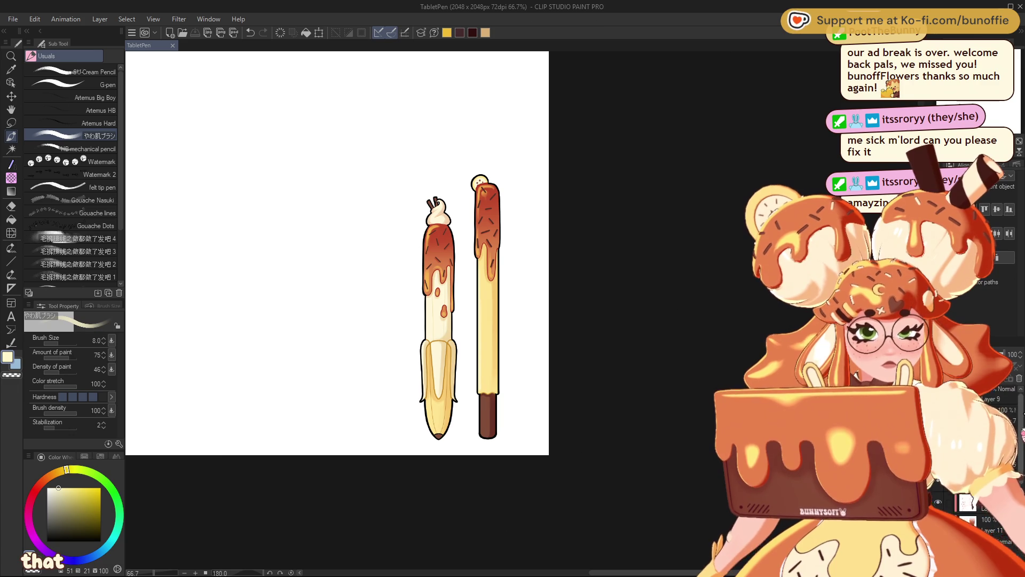
key("Delete")
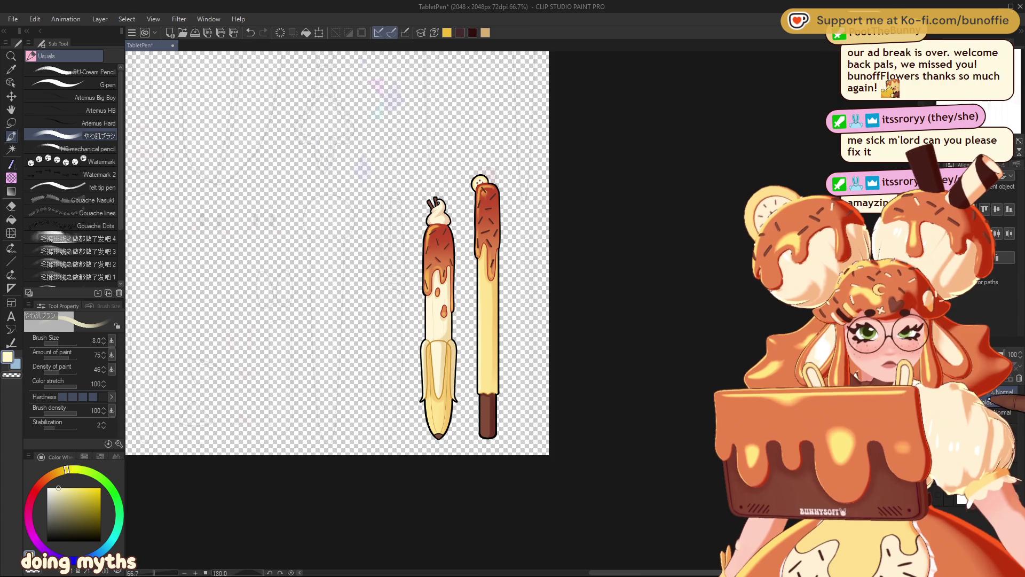
Show the layer holding the other pen drawings and choose the Lasso selection sub-tool
key("ctrl+z")
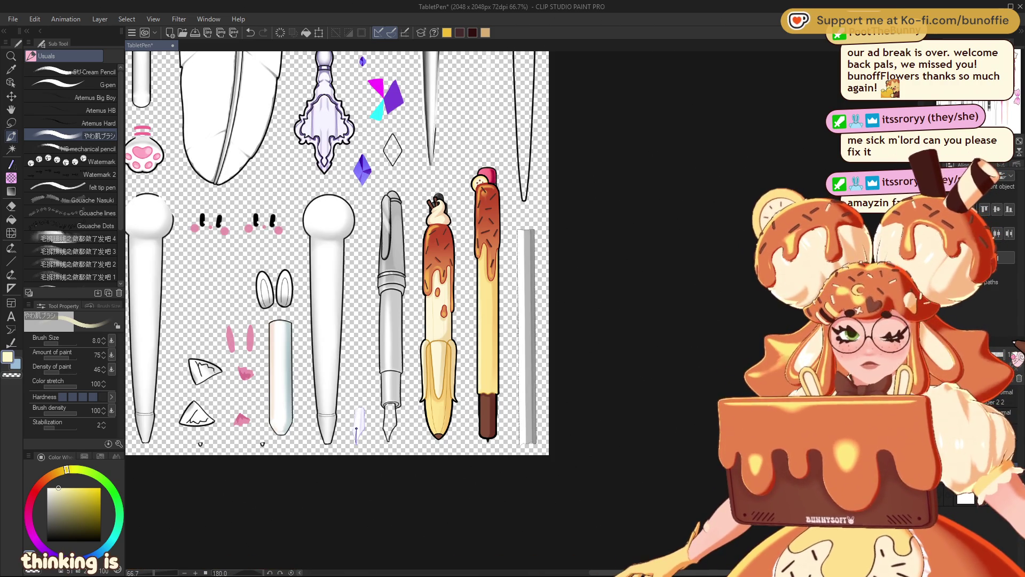
left_click(12, 121)
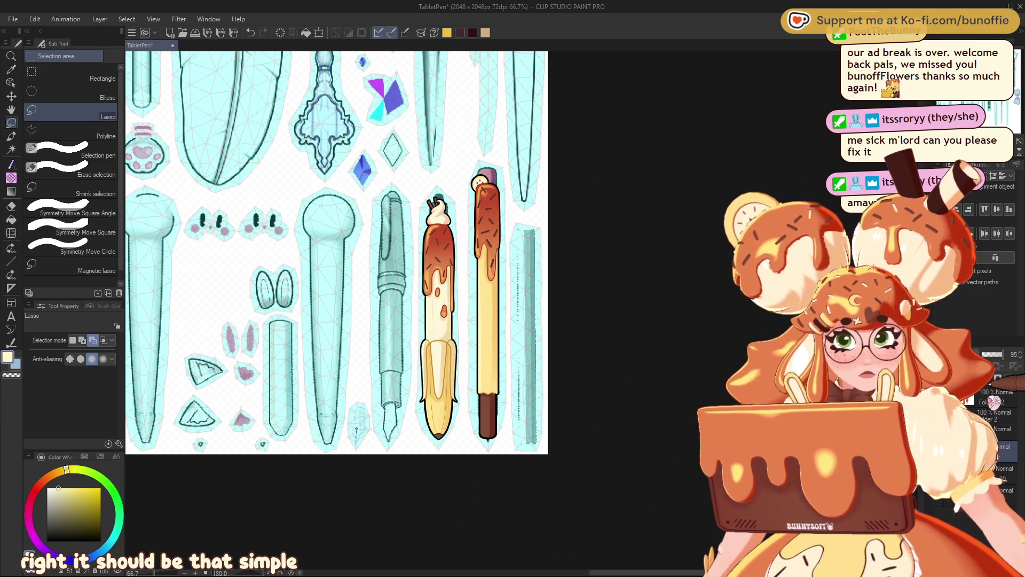
Lasso the yellow chocolate-bottomed pen, nudge it a couple of pixels into its slot, and deselect
mouse_move(486, 159)
left_mouse_down()
mouse_move(474, 171)
mouse_move(473, 331)
mouse_move(505, 455)
mouse_move(533, 222)
mouse_move(516, 128)
left_mouse_up()
left_click(550, 474)
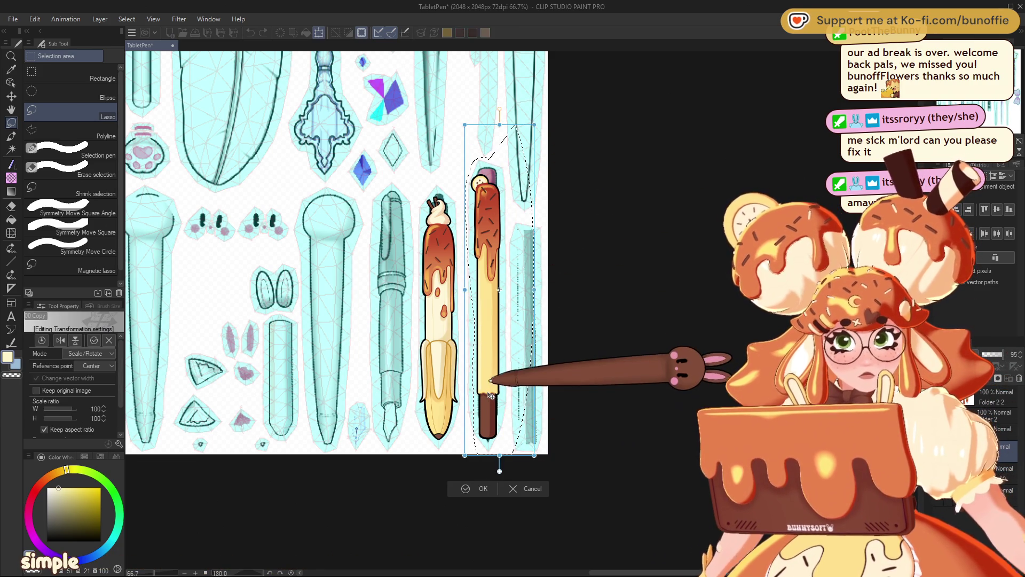
key("Return")
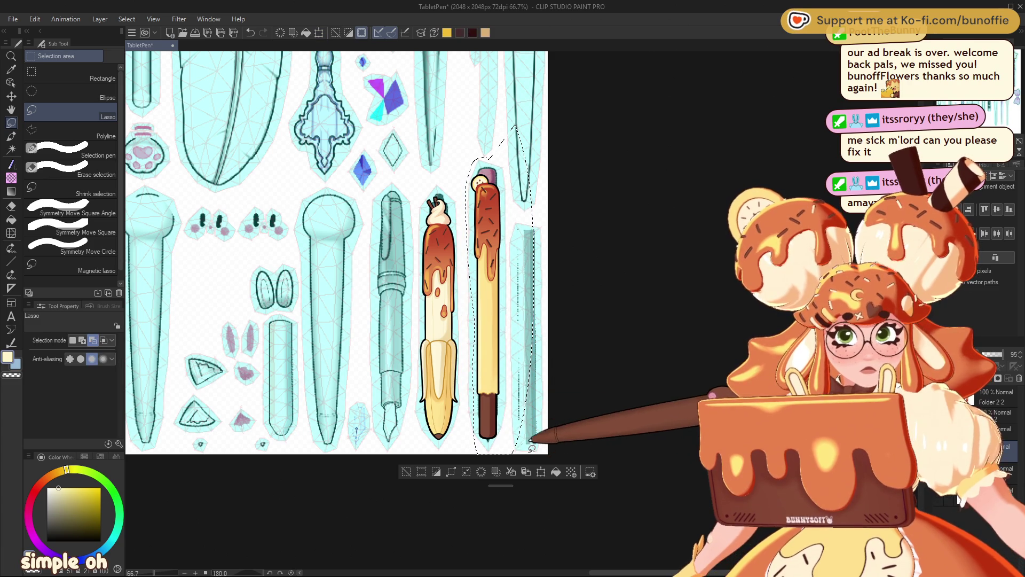
left_click(541, 472)
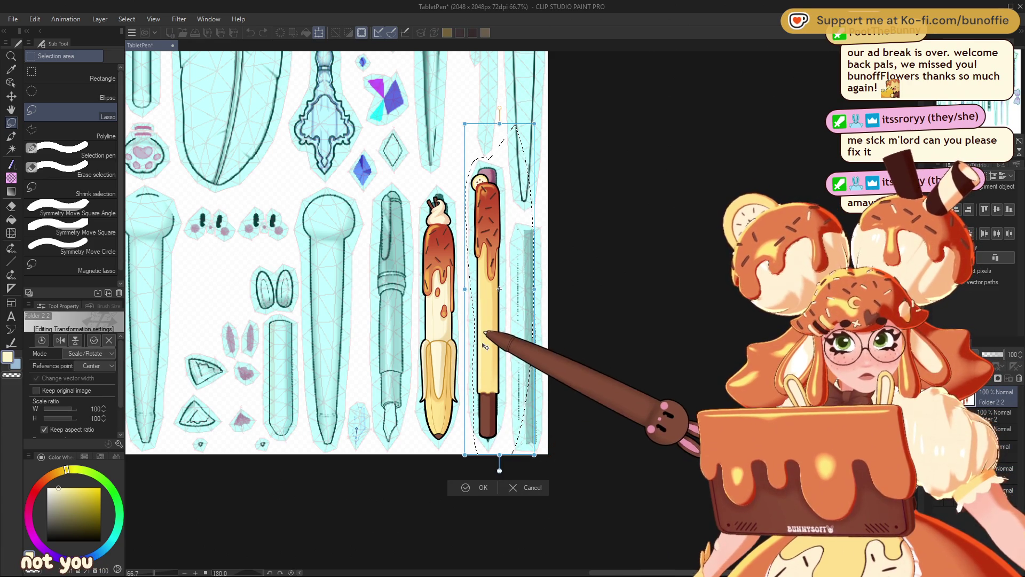
left_click_drag(485, 348, 484, 349)
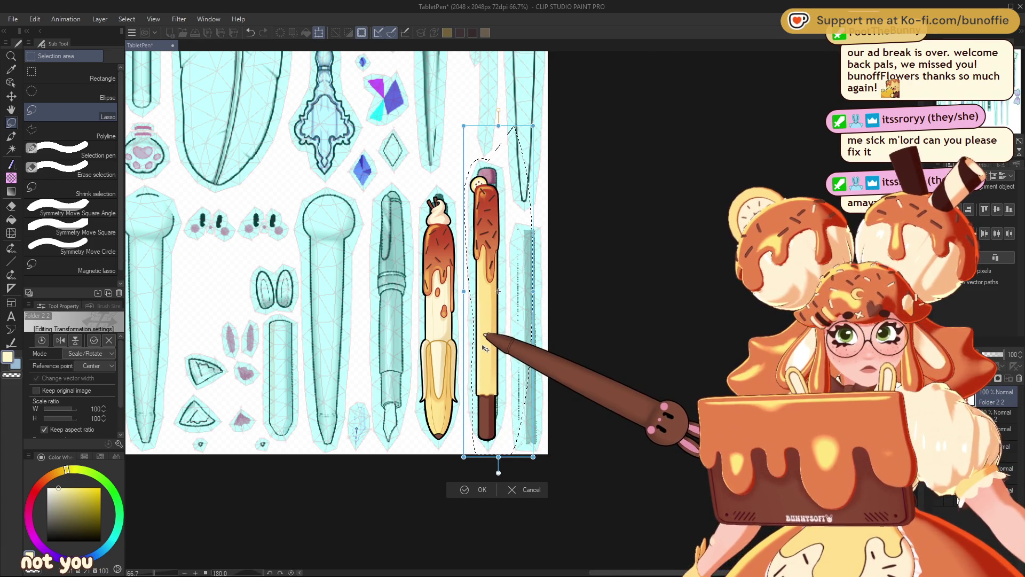
left_click_drag(491, 334, 492, 333)
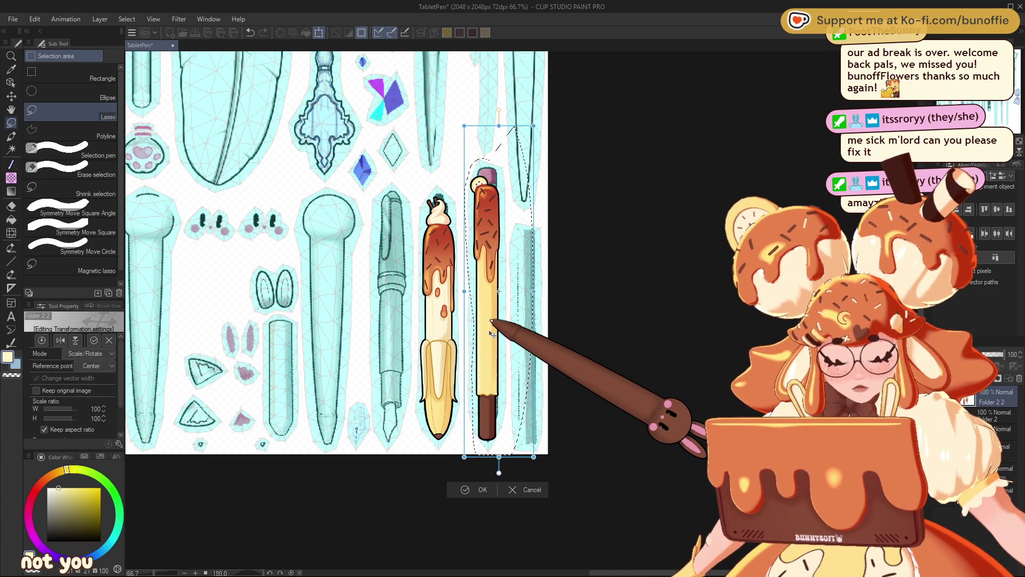
key("Return")
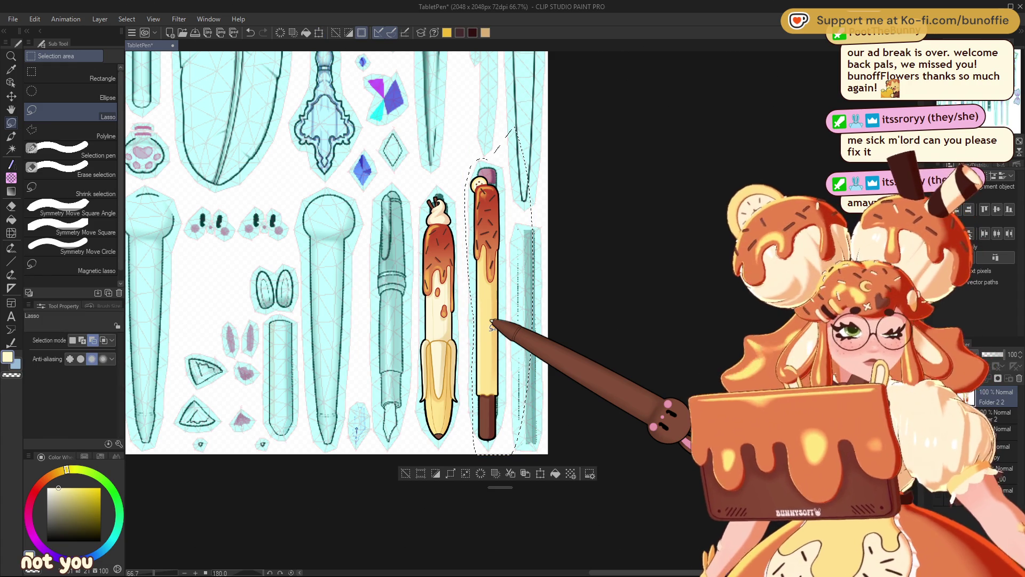
left_click(406, 473)
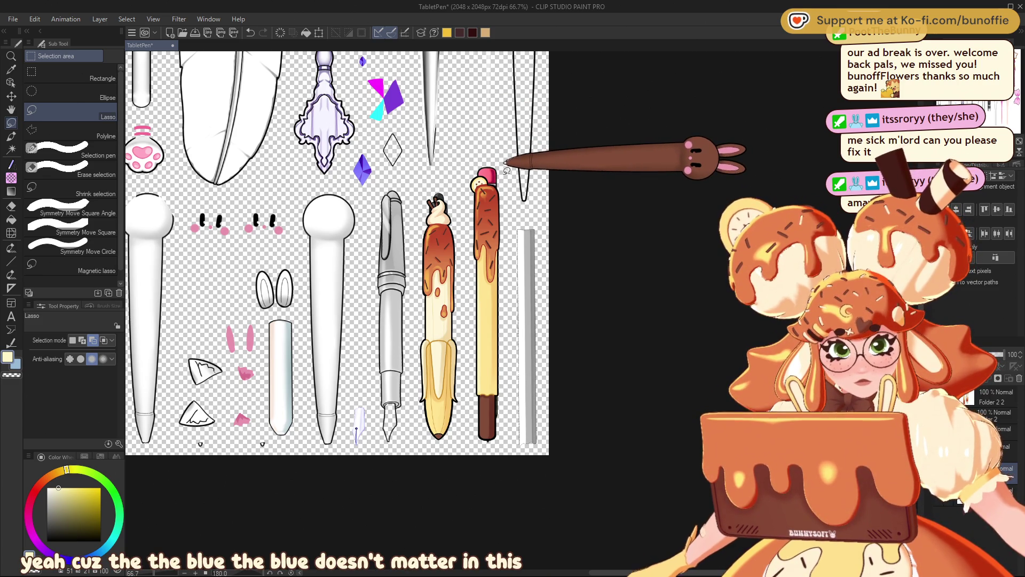
Erase the leftover grey bar and pink cap beside the yellow dessert pen
mouse_move(507, 176)
left_mouse_down()
mouse_move(507, 196)
mouse_move(510, 175)
mouse_move(466, 152)
mouse_move(419, 209)
mouse_move(415, 401)
left_mouse_up()
mouse_move(506, 447)
left_mouse_down()
mouse_move(513, 273)
mouse_move(518, 252)
mouse_move(520, 445)
mouse_move(547, 251)
mouse_move(508, 169)
left_mouse_up()
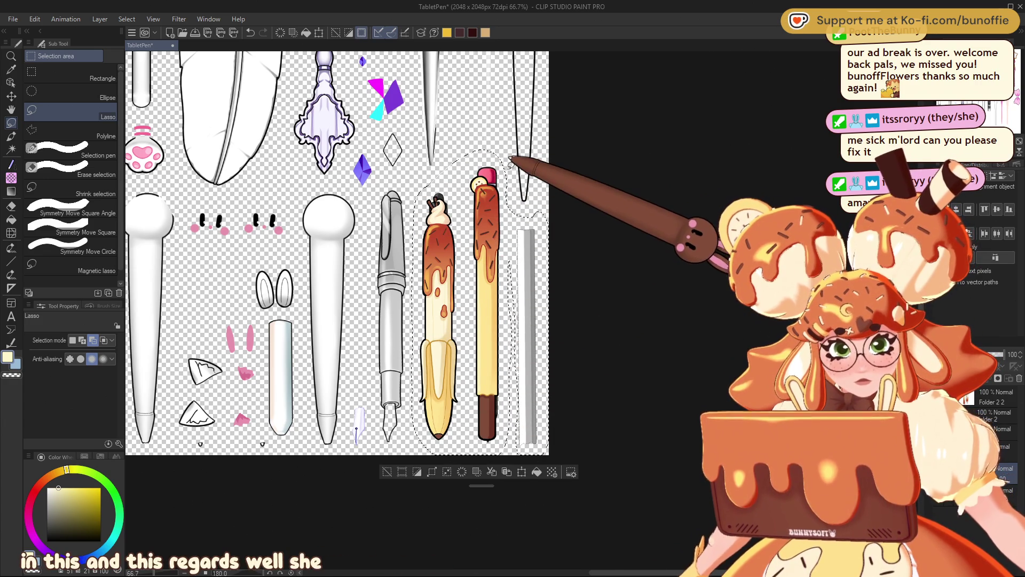
left_click(463, 471)
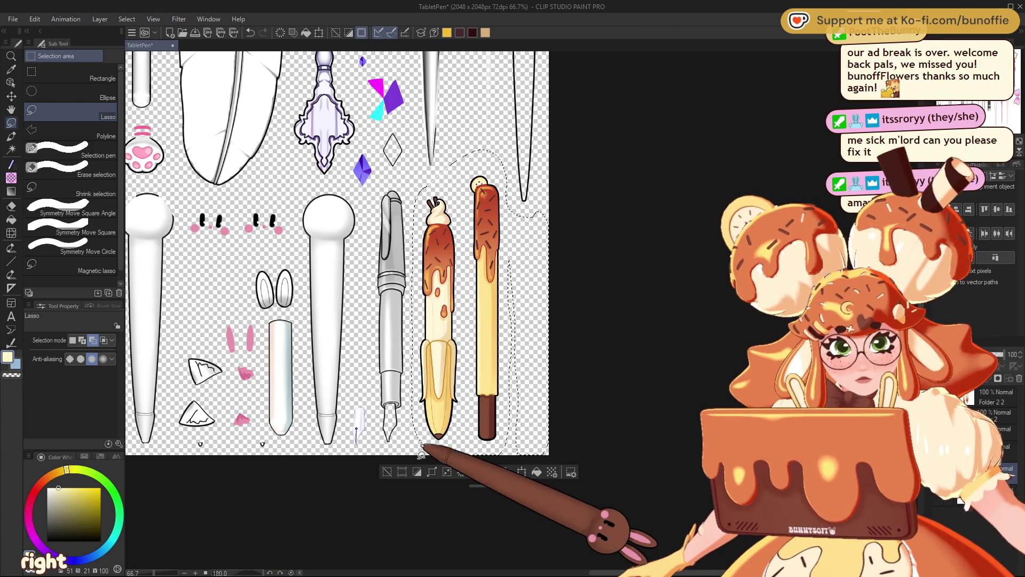
left_click(389, 471)
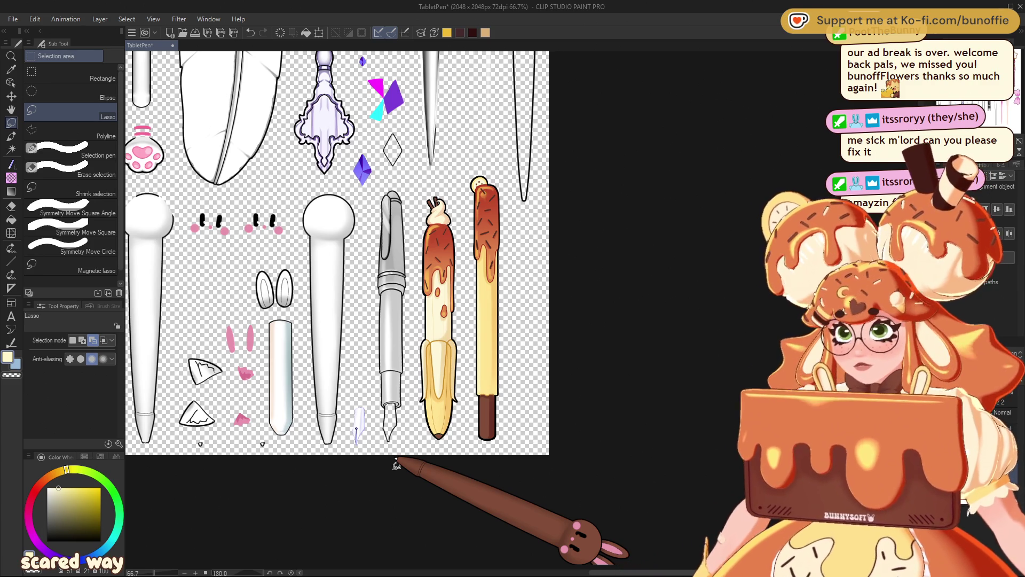
Select the two right-hand dessert pens, deselect, and reset the canvas view rotation
left_click_drag(456, 161, 428, 184)
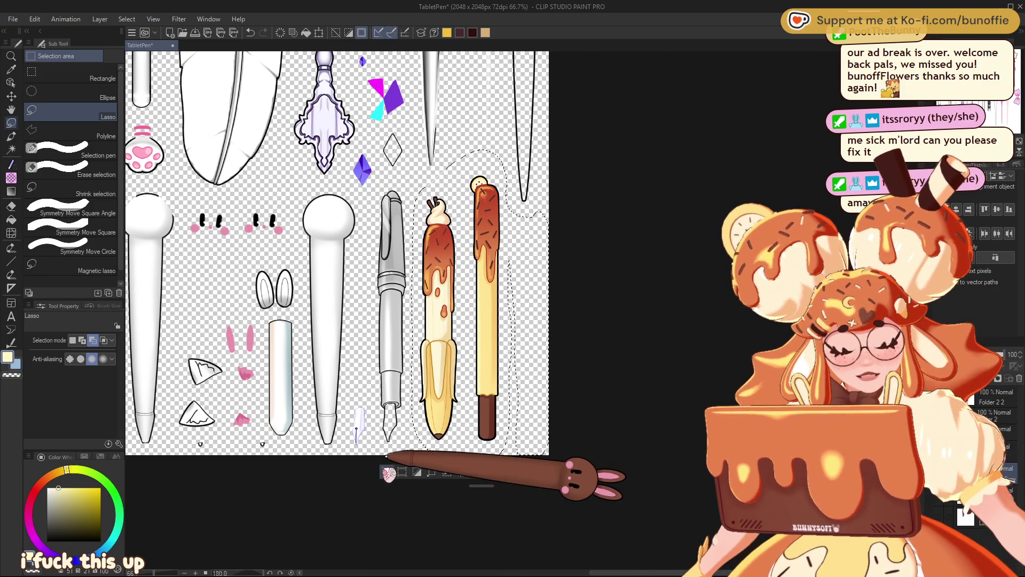
left_click(386, 462)
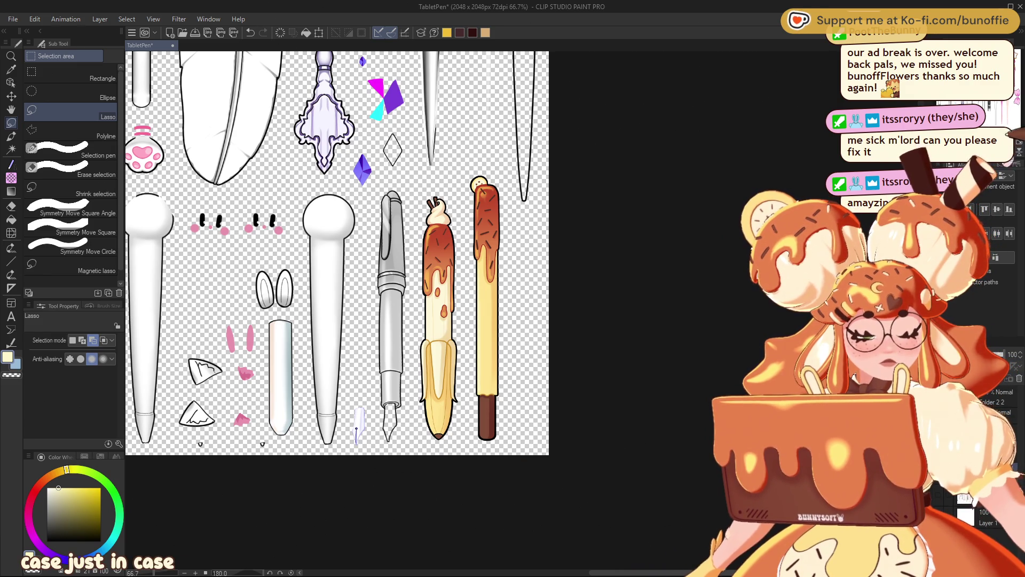
key("ctrl+@")
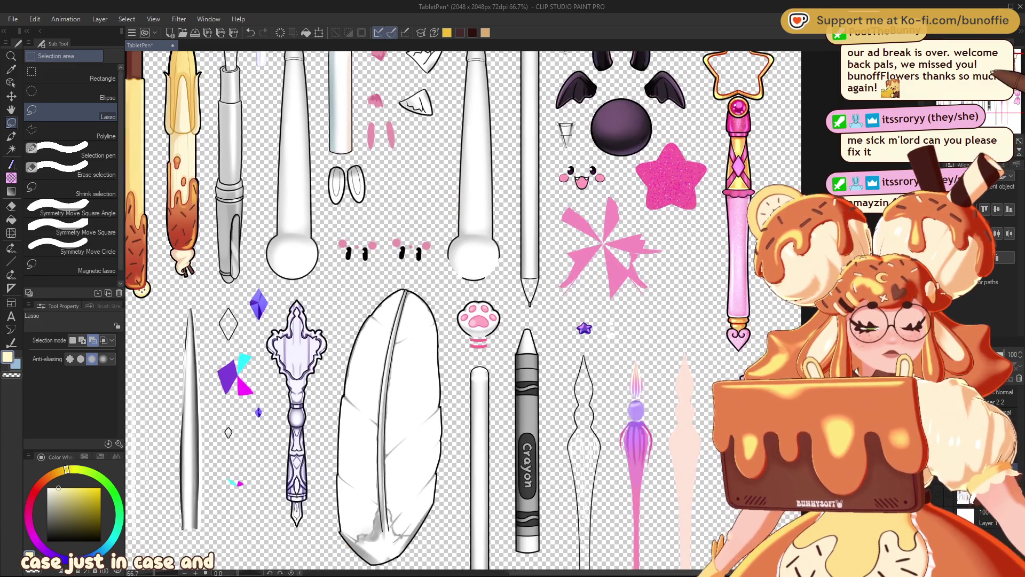
Fit the whole pen texture sheet in the window with Ctrl+0
key("ctrl+0")
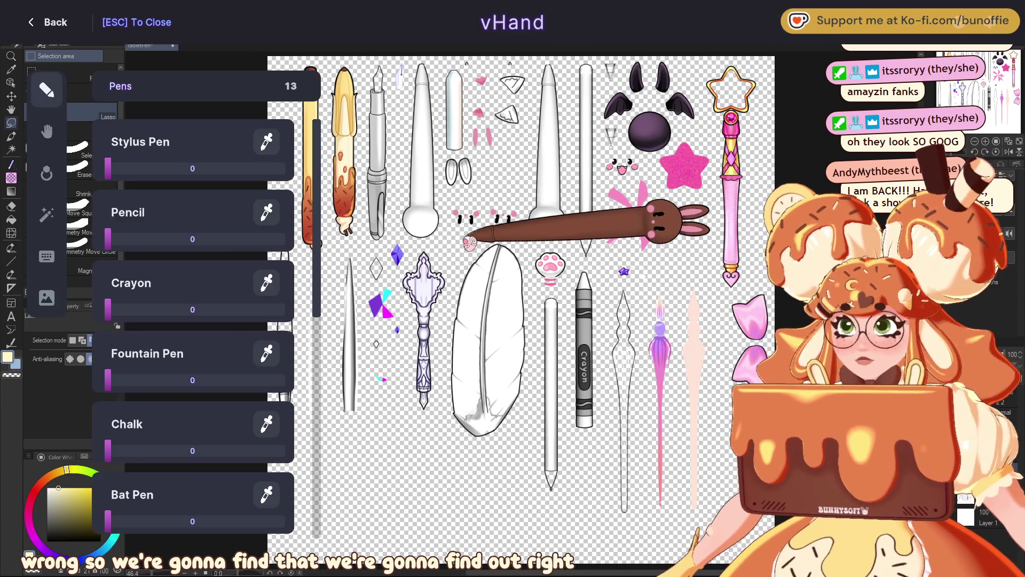
Turn the Stylus Pen overlay on at 1 and tint it white #FFFFFF
left_click(280, 168)
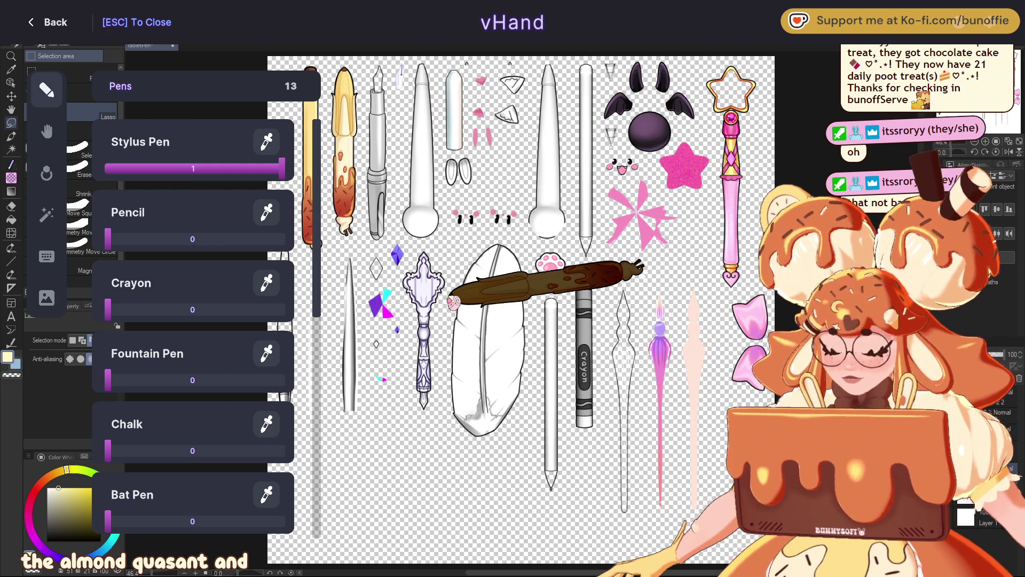
left_click(273, 168)
left_click_drag(160, 264, 106, 254)
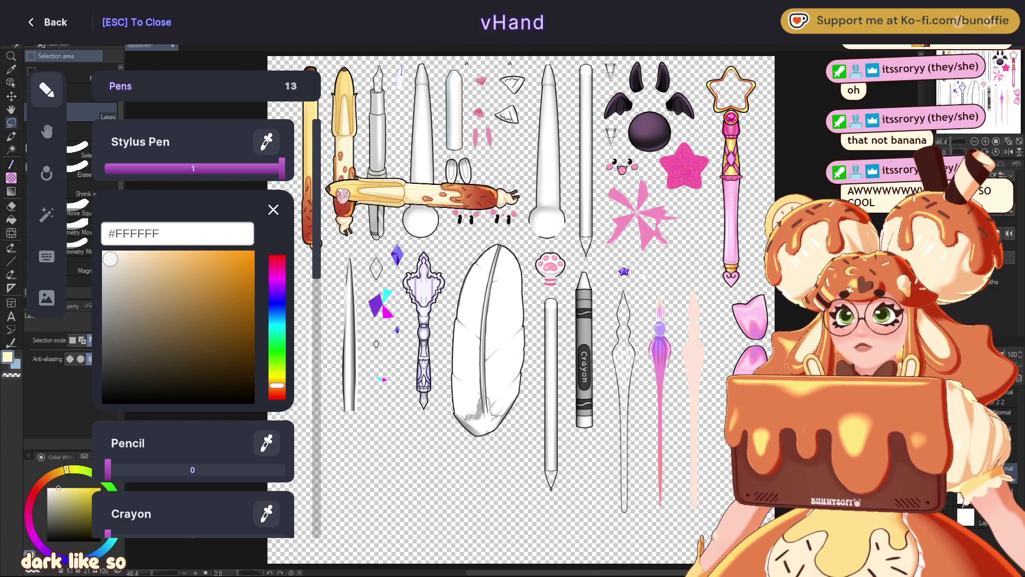
Switch the hand overlay to the Pencil, then back again
scroll(226, 307, "down", 1)
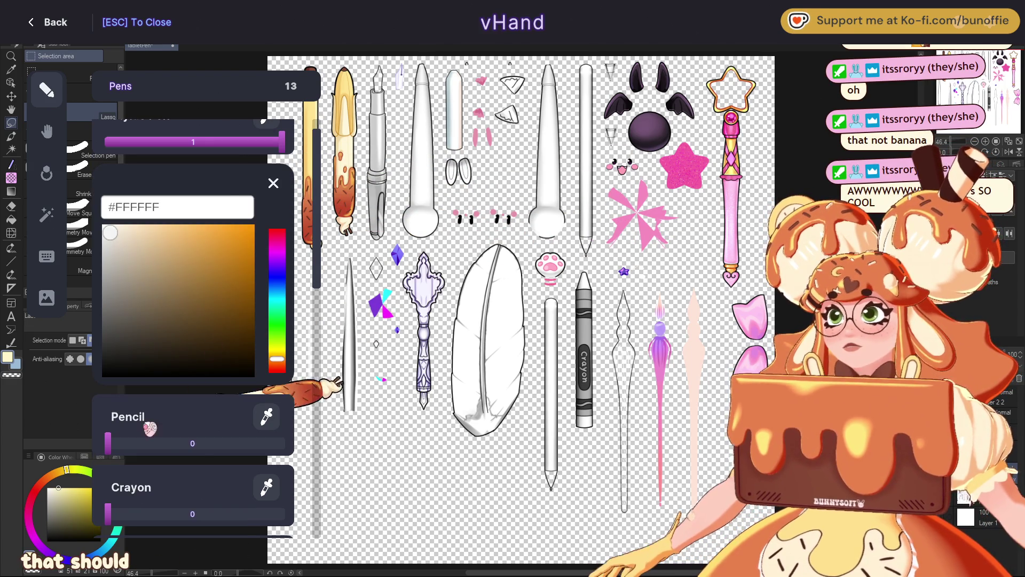
left_click(277, 443)
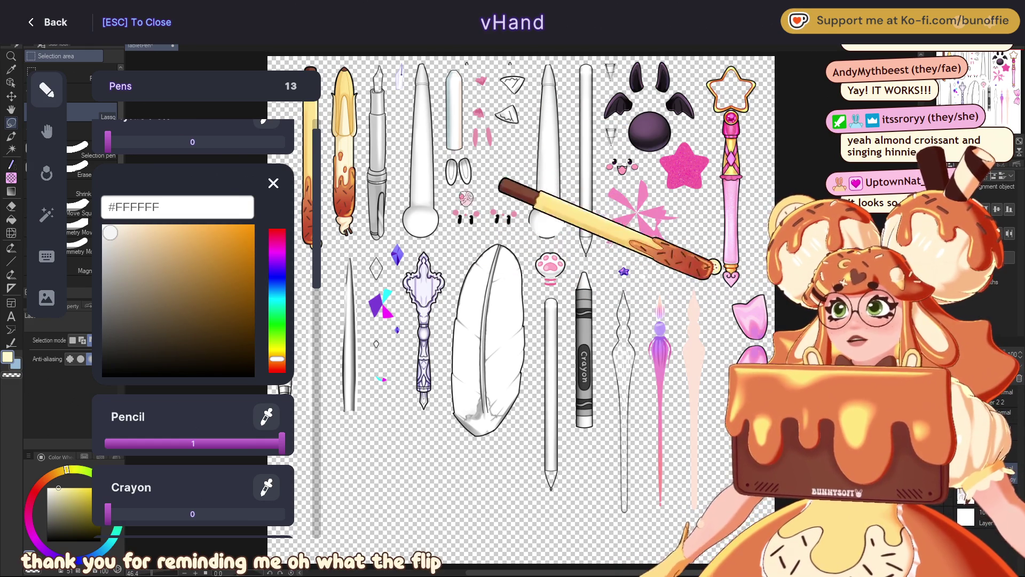
left_click_drag(107, 142, 282, 142)
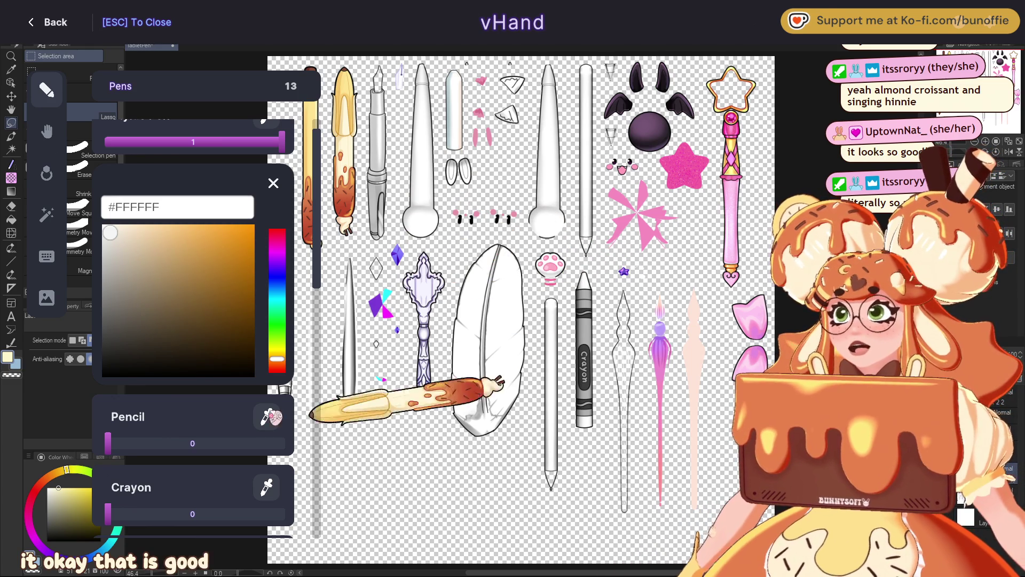
Tint the pencil prop gold, reset it to white #FFFFFF, and close the overlay
left_click(113, 451)
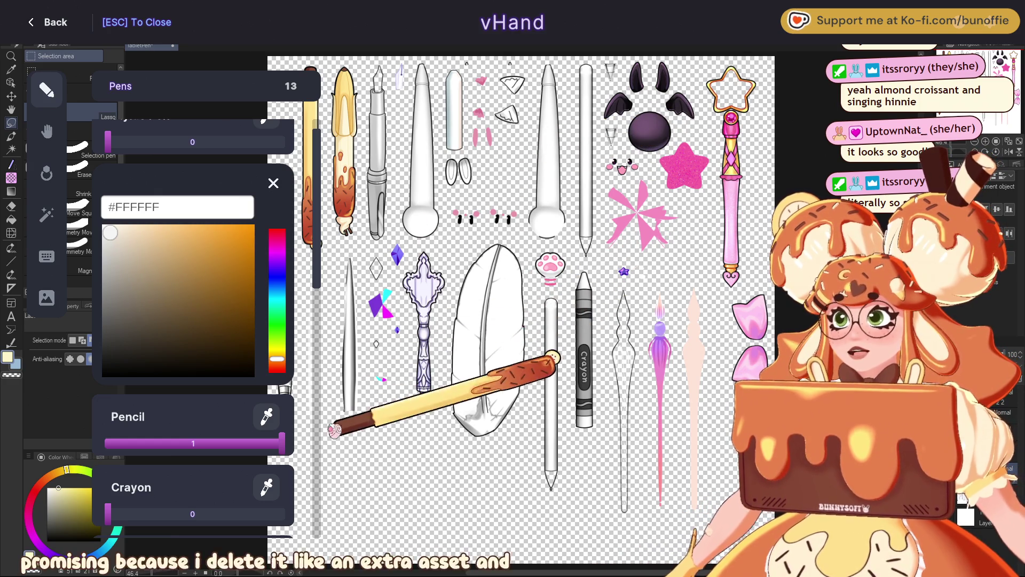
mouse_move(235, 368)
left_mouse_down()
mouse_move(246, 305)
mouse_move(205, 298)
left_mouse_up()
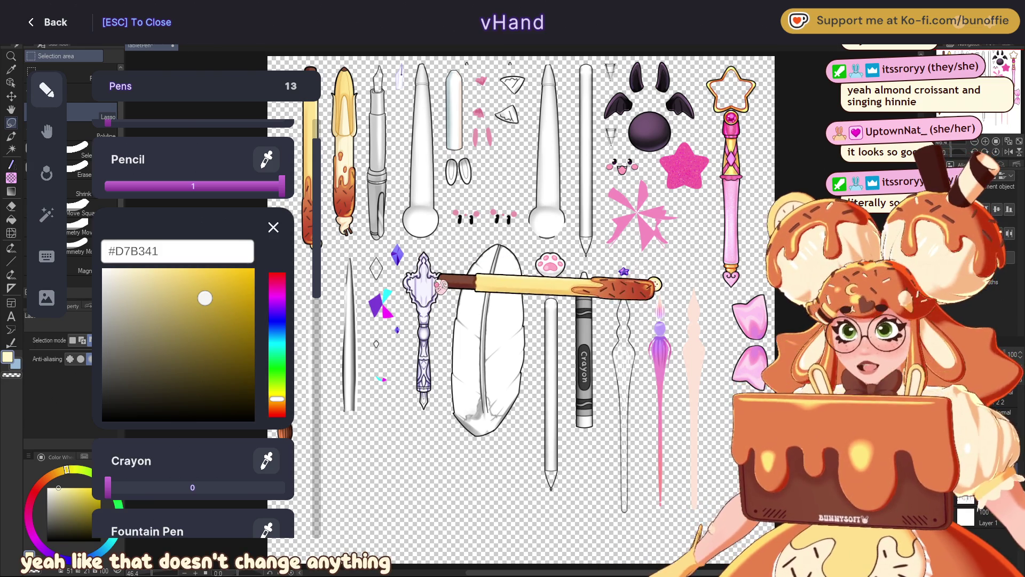
left_click(110, 276)
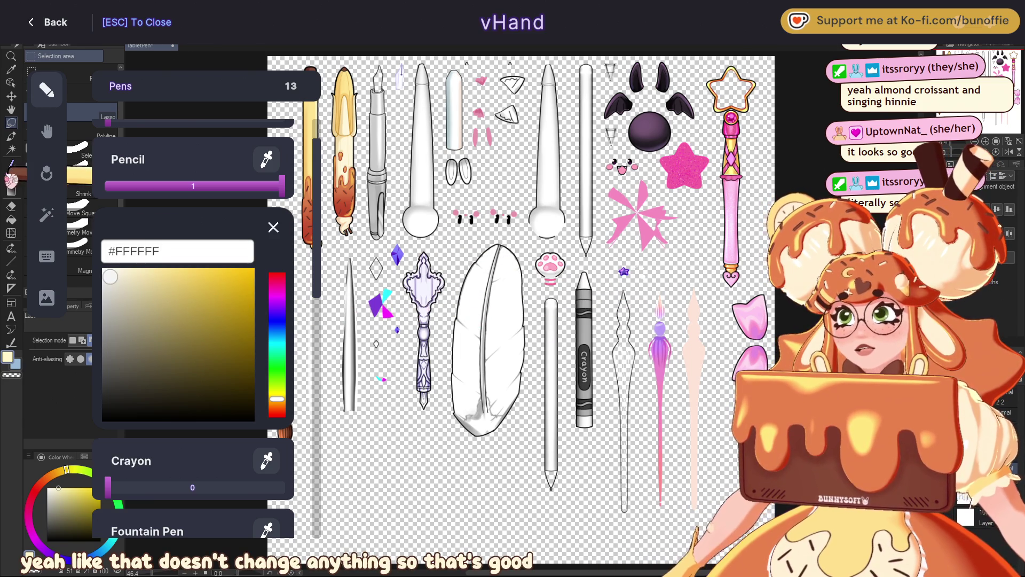
scroll(286, 222, "up", 1)
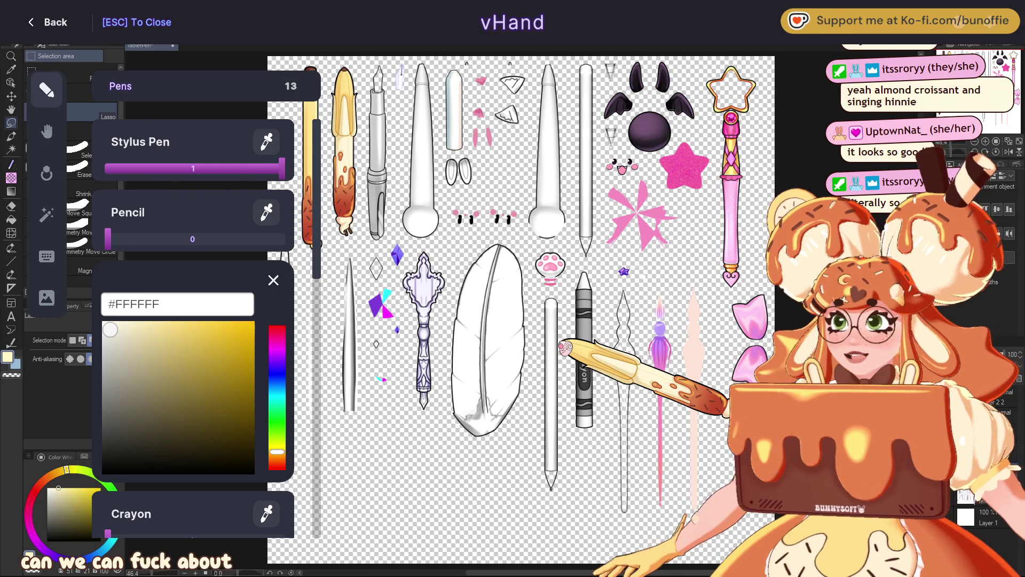
key("Escape")
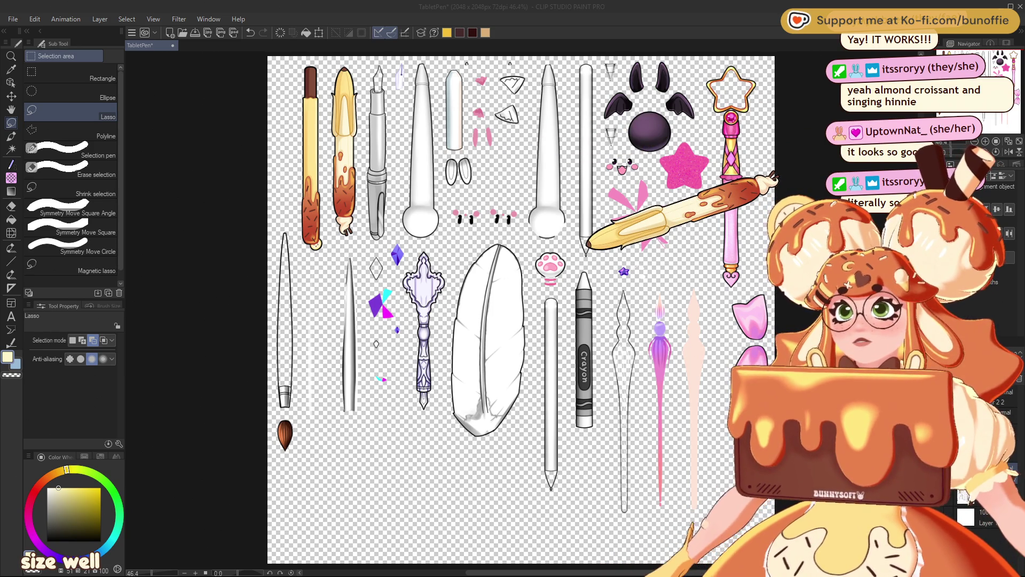
Return to Clip Studio Paint and bring up the BadgesPage grid of numbered dessert badges
left_click(588, 252)
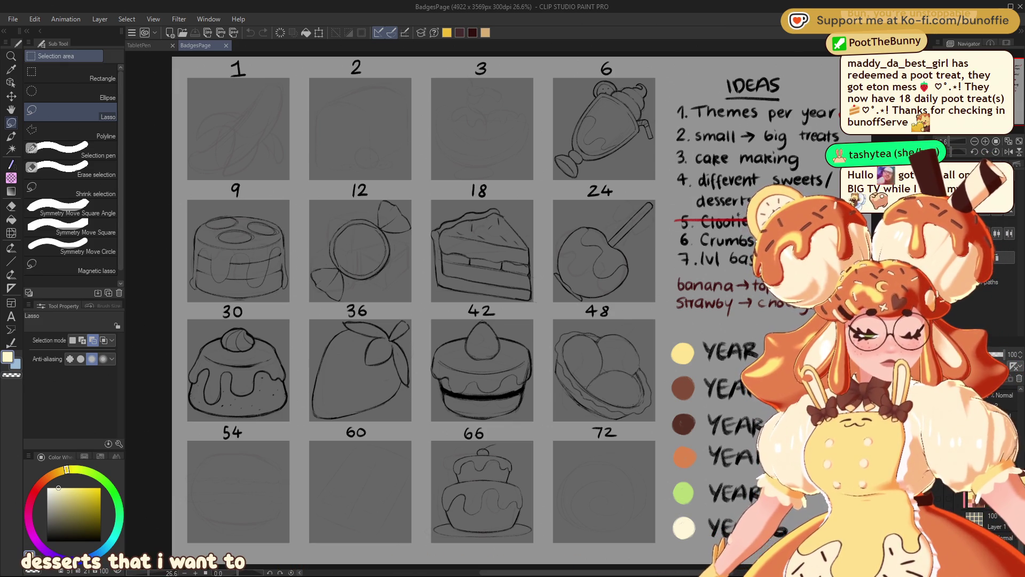
left_click_drag(200, 200, 271, 300)
Undo the stray change on badge 9 so the rough sketches show, and nudge the view
key("ctrl+d")
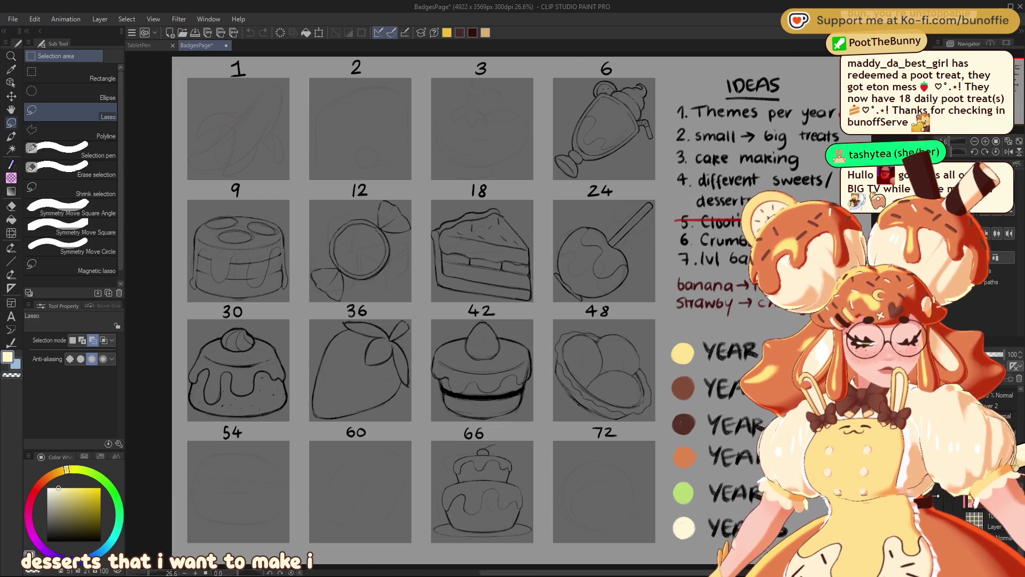
key("ctrl+z")
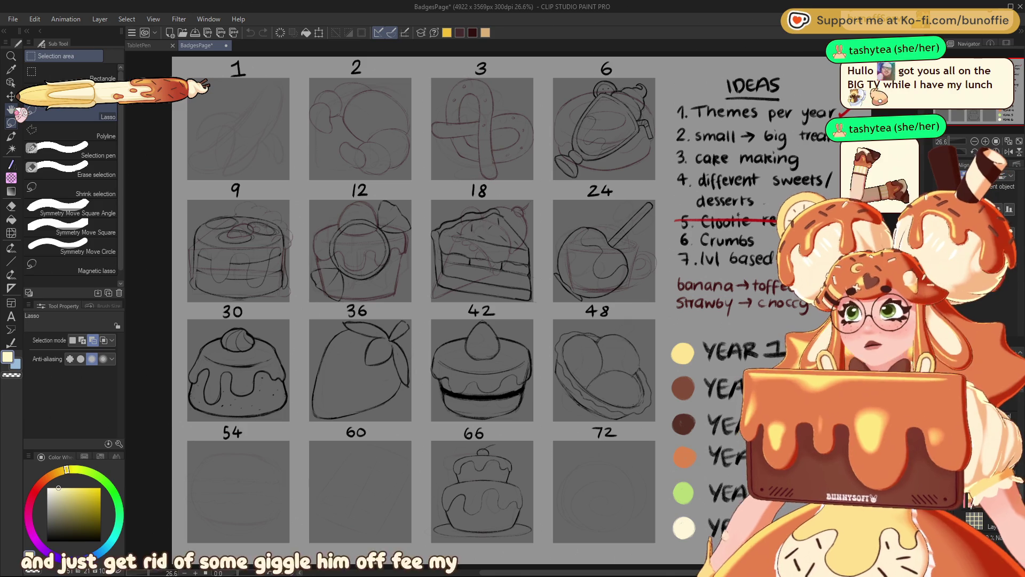
left_click_drag(427, 268, 440, 255)
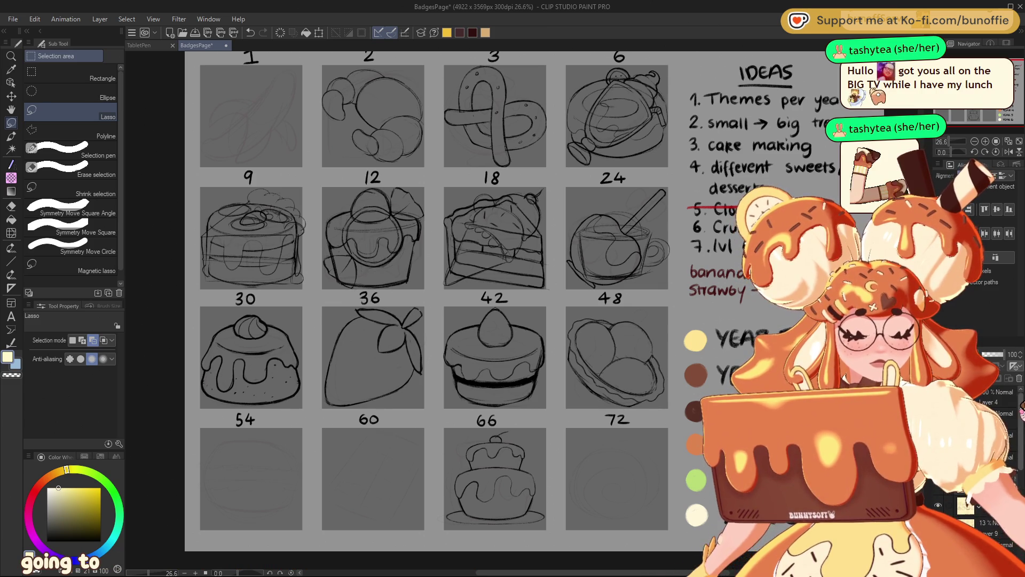
Reorder a sketch layer in the Layer panel and toggle the detailed sketch layer's visibility
left_click_drag(983, 505, 990, 406)
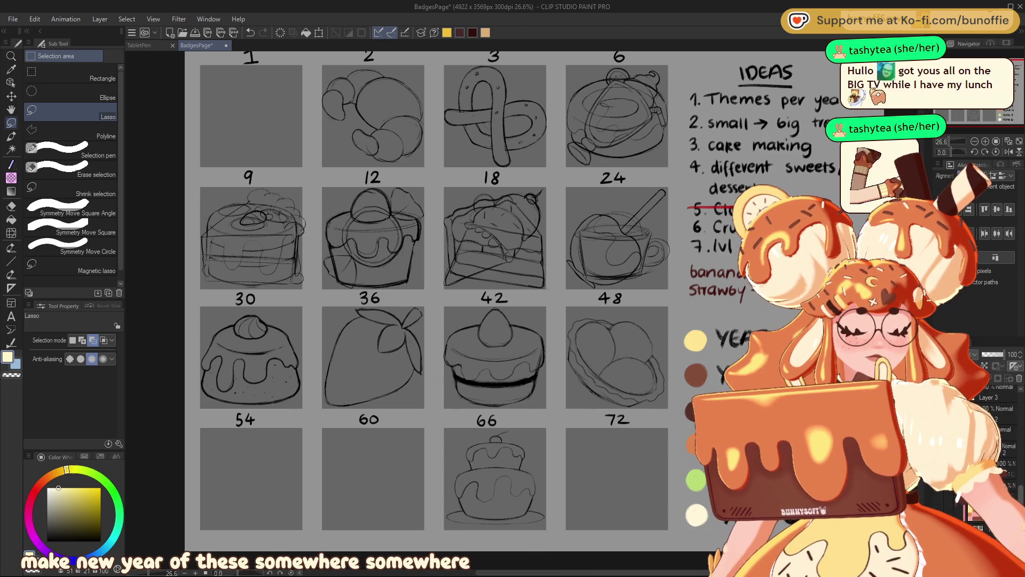
scroll(993, 454, "up", 2)
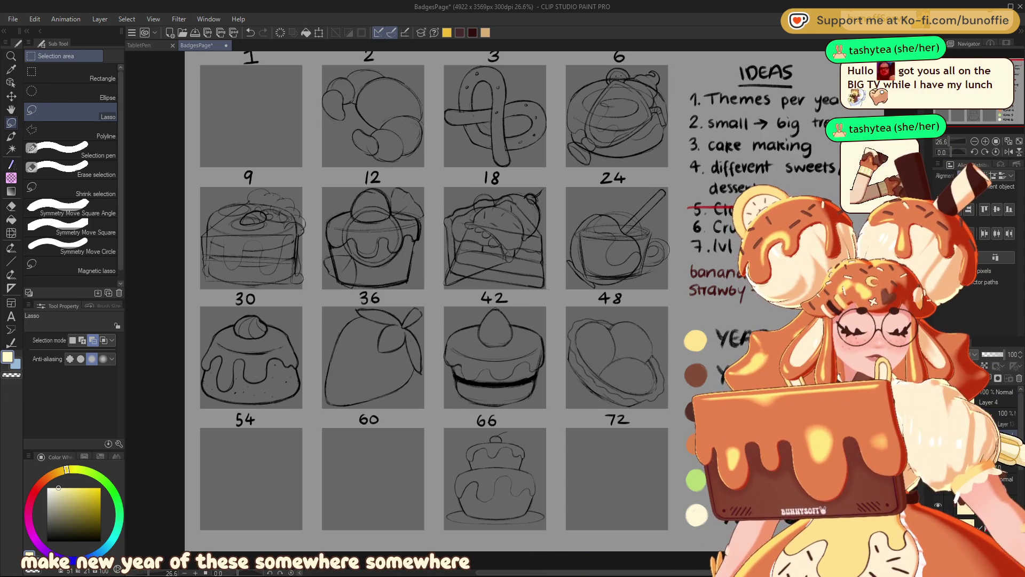
left_click(988, 528)
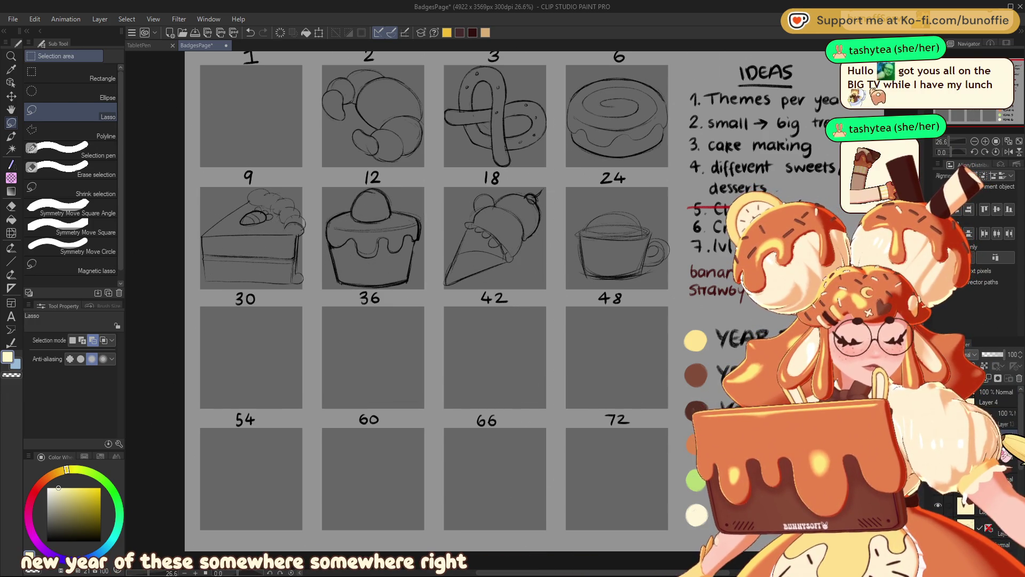
left_click(938, 505)
left_click(938, 528)
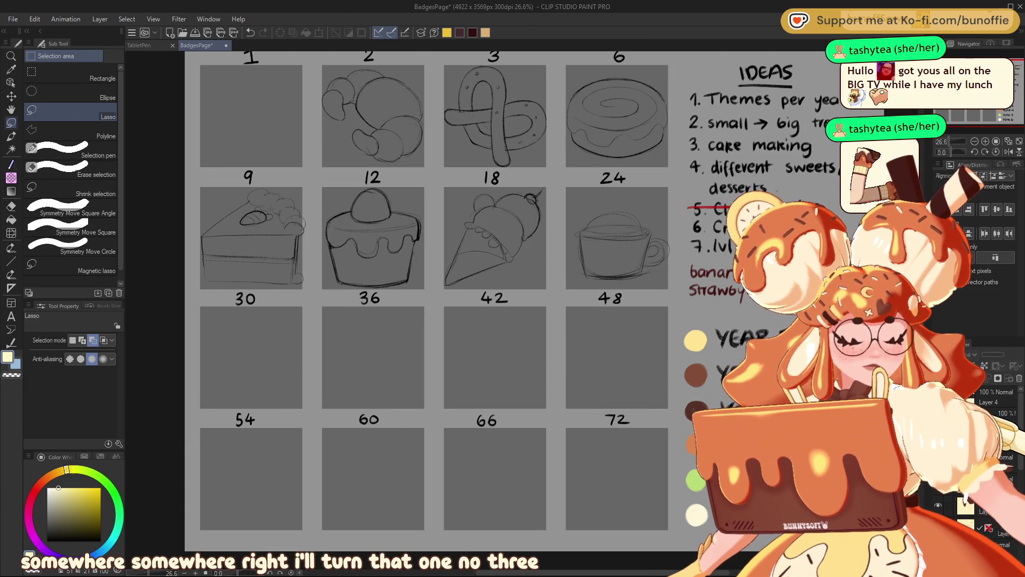
Flip between detailed and cleaner sketch versions, ending with dessert sketches shown across the grid
left_click(938, 527)
left_click(938, 528)
left_click(938, 527)
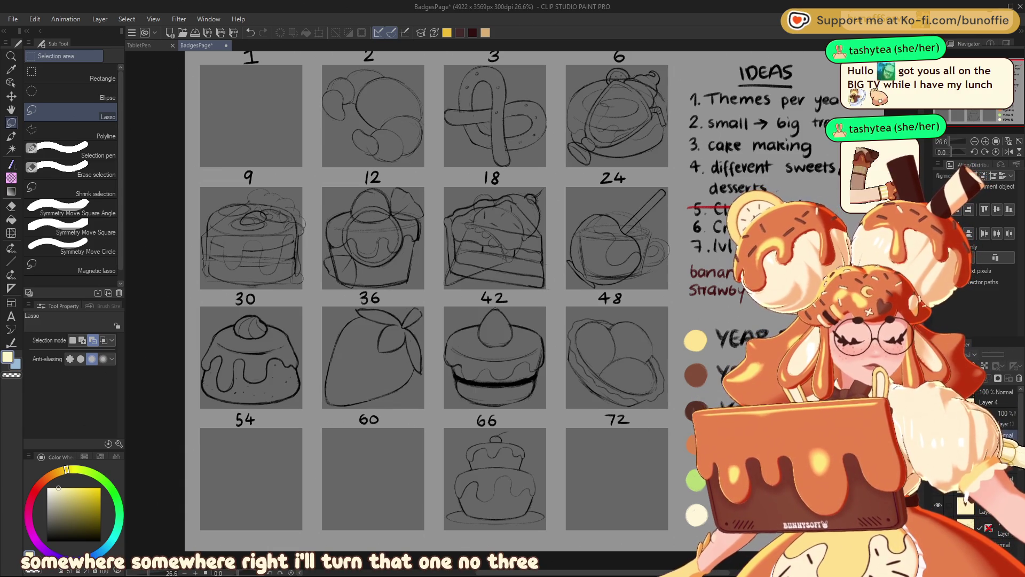
left_click(938, 527)
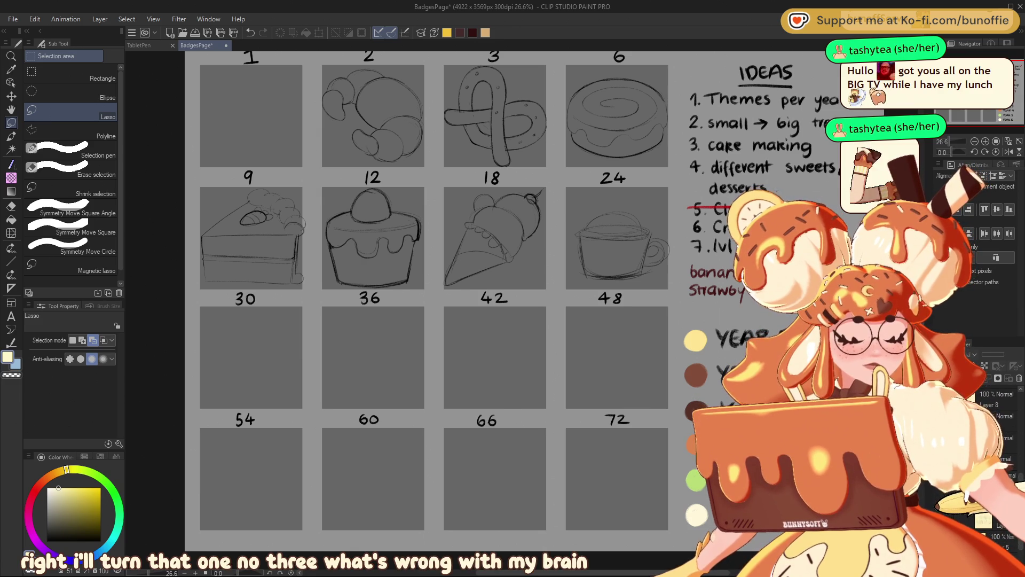
left_click(938, 528)
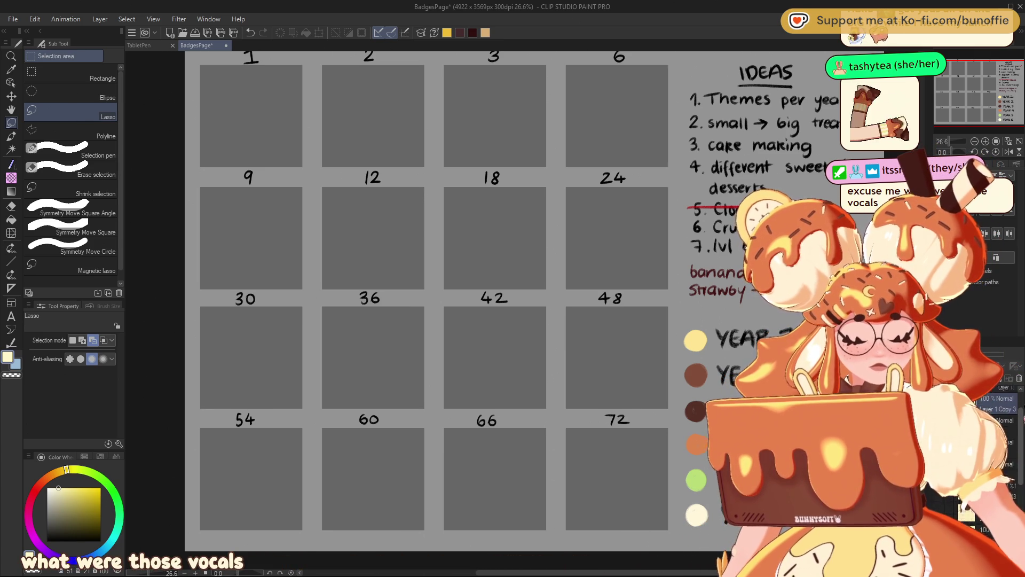
scroll(993, 428, "up", 2)
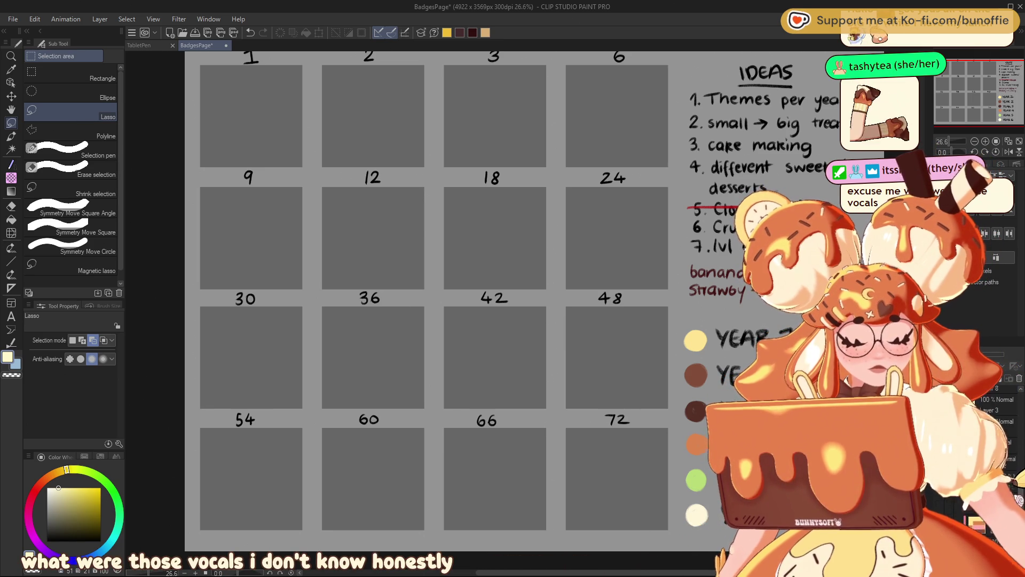
scroll(994, 416, "down", 1)
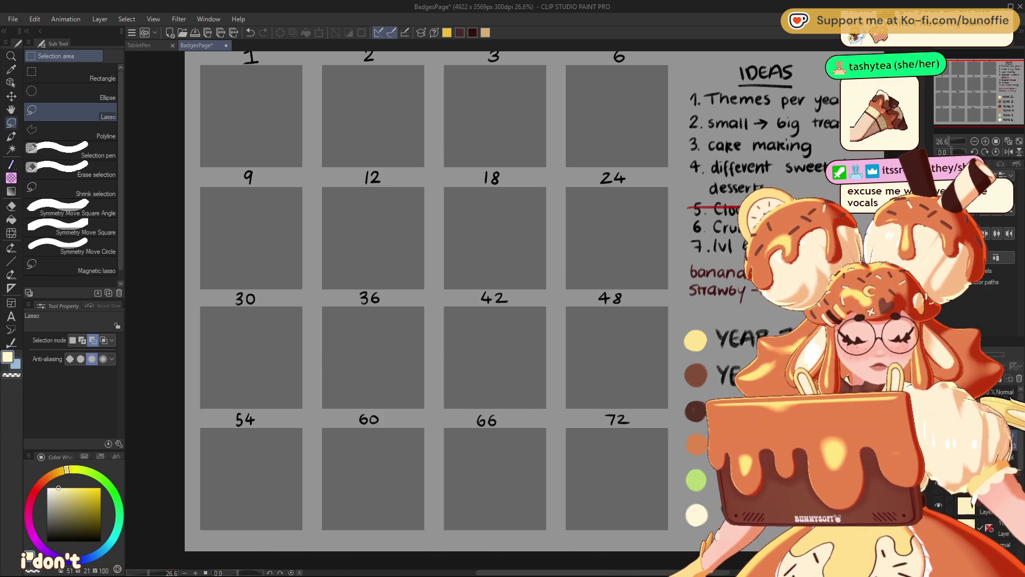
left_click(938, 526)
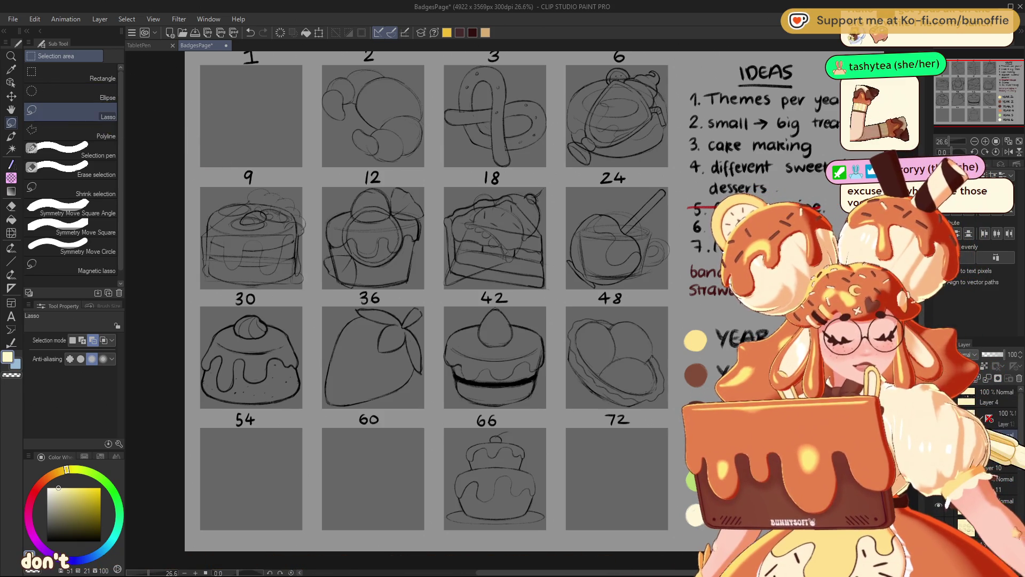
Move the swirl sketch from badge 6 into badge 1 and rotate it clockwise
mouse_move(641, 59)
left_mouse_down()
mouse_move(568, 87)
mouse_move(563, 137)
mouse_move(685, 66)
left_mouse_up()
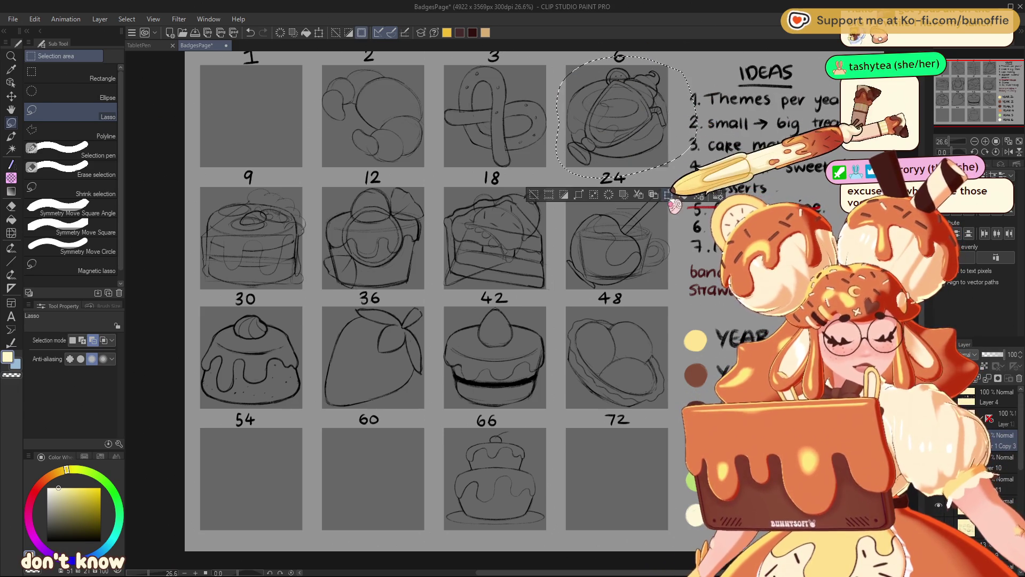
left_click(668, 194)
left_click_drag(655, 139, 287, 145)
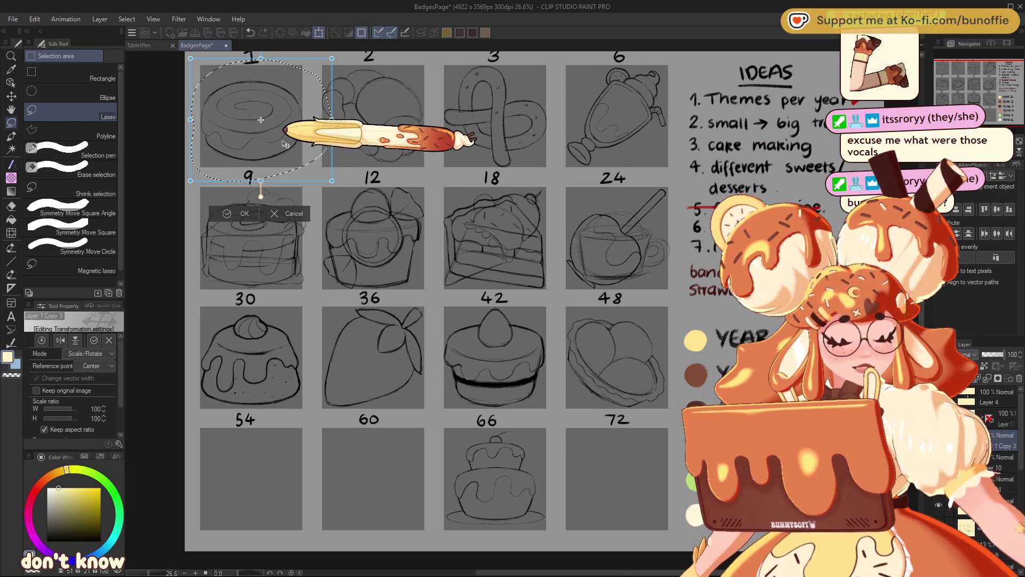
mouse_move(361, 85)
left_mouse_down()
mouse_move(367, 152)
mouse_move(342, 155)
left_mouse_up()
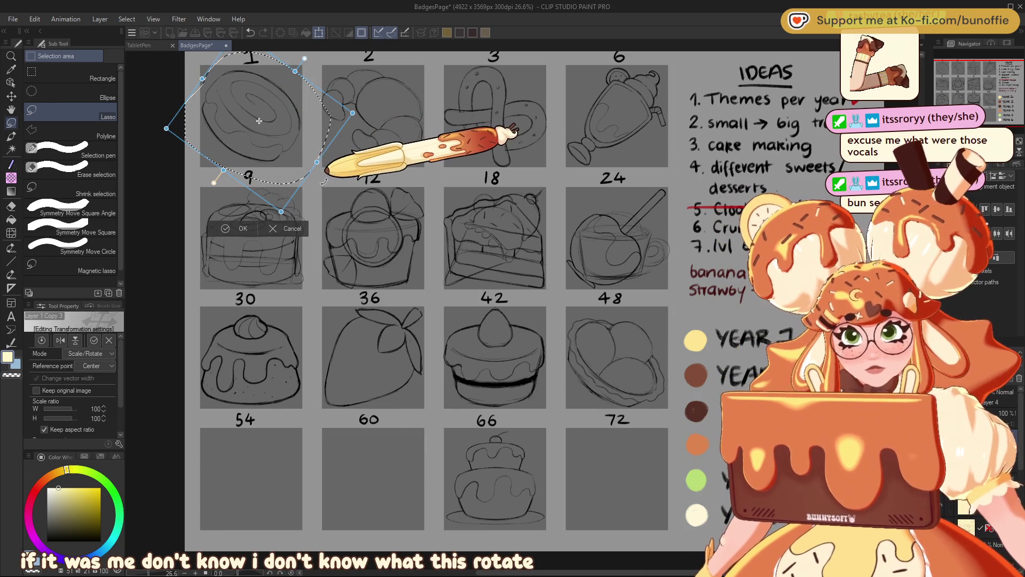
left_click(225, 228)
left_click(161, 200)
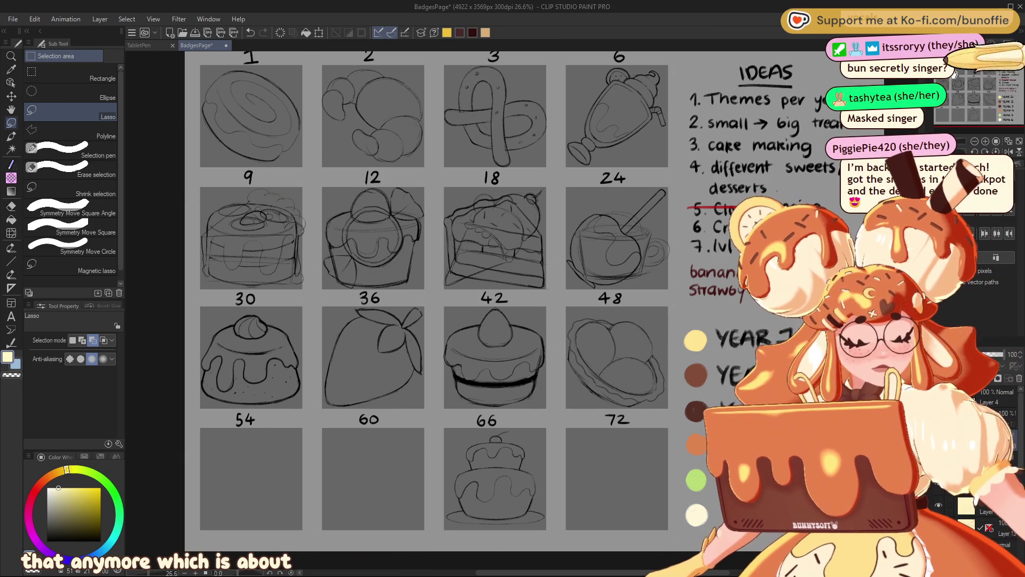
Lasso and delete the cupcake sketch in slot 12, then deselect
left_click_drag(983, 79, 979, 80)
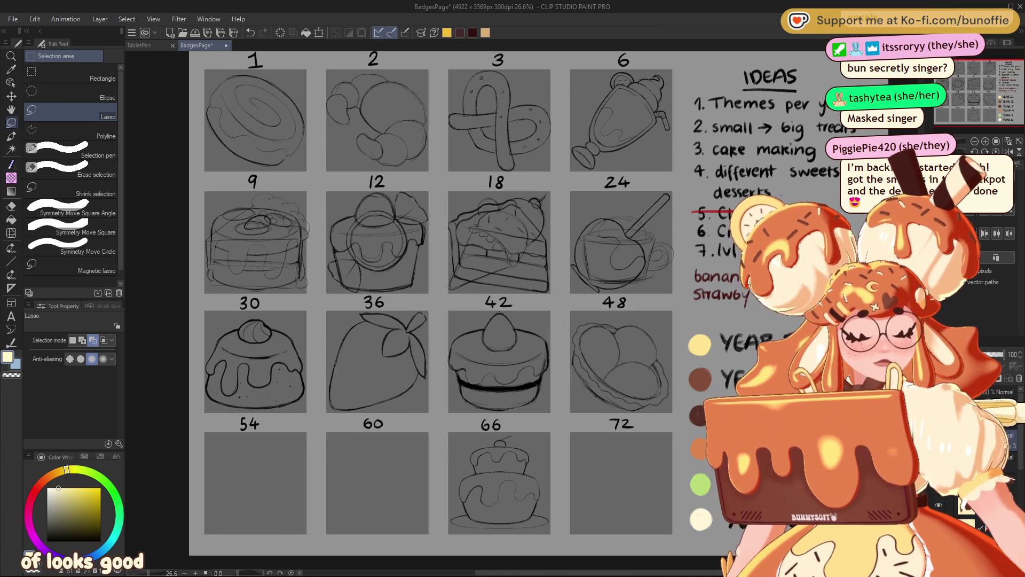
key("ctrl+z")
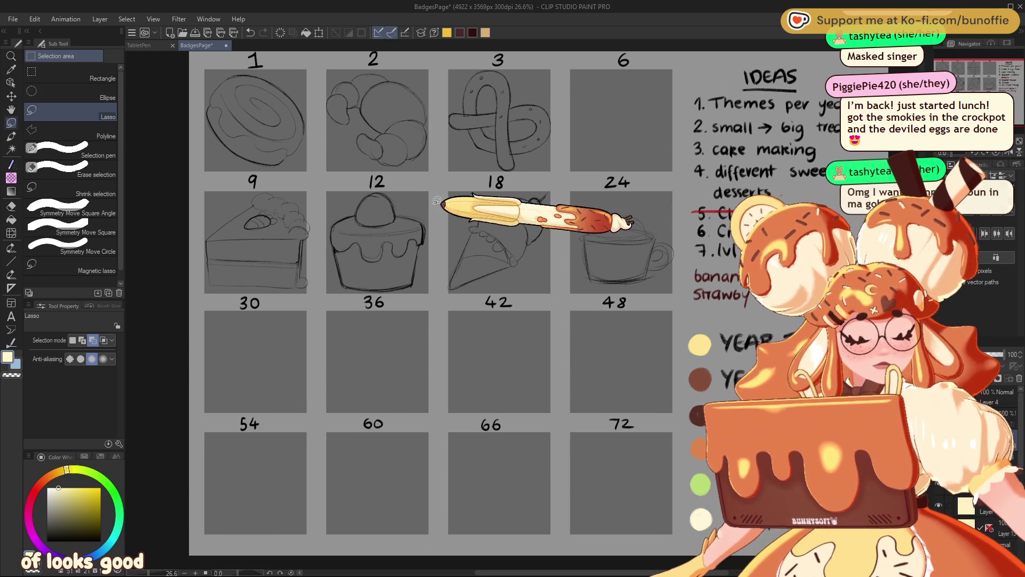
mouse_move(401, 186)
left_mouse_down()
mouse_move(337, 233)
mouse_move(430, 230)
left_mouse_up()
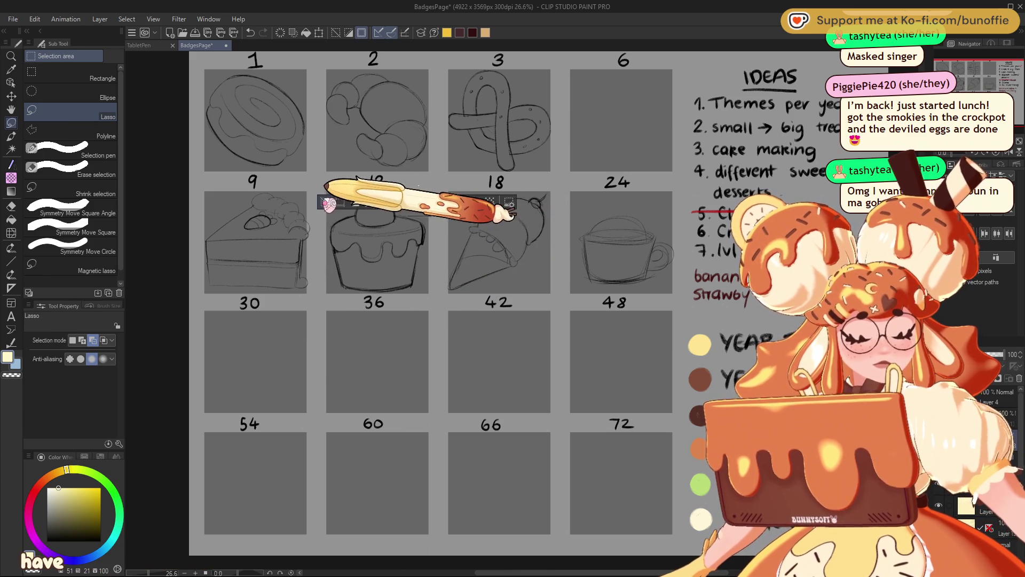
mouse_move(406, 185)
left_mouse_down()
mouse_move(439, 251)
mouse_move(377, 182)
left_mouse_up()
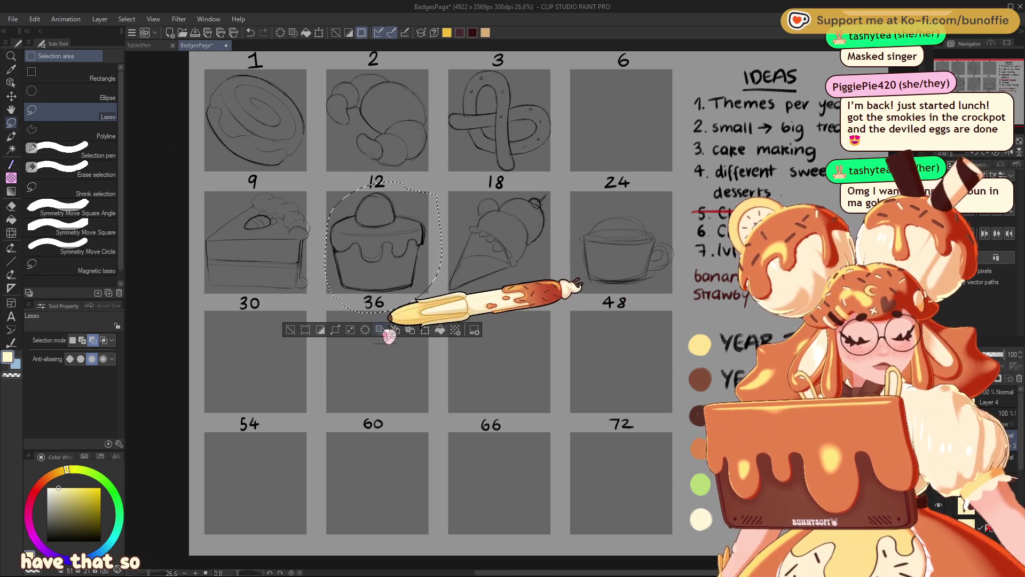
key("Delete")
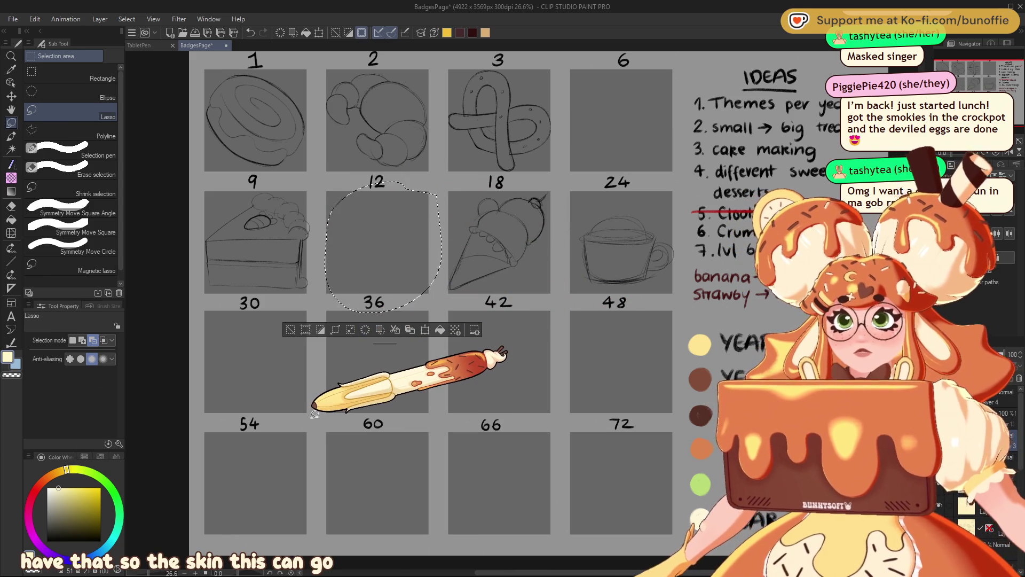
key("ctrl+d")
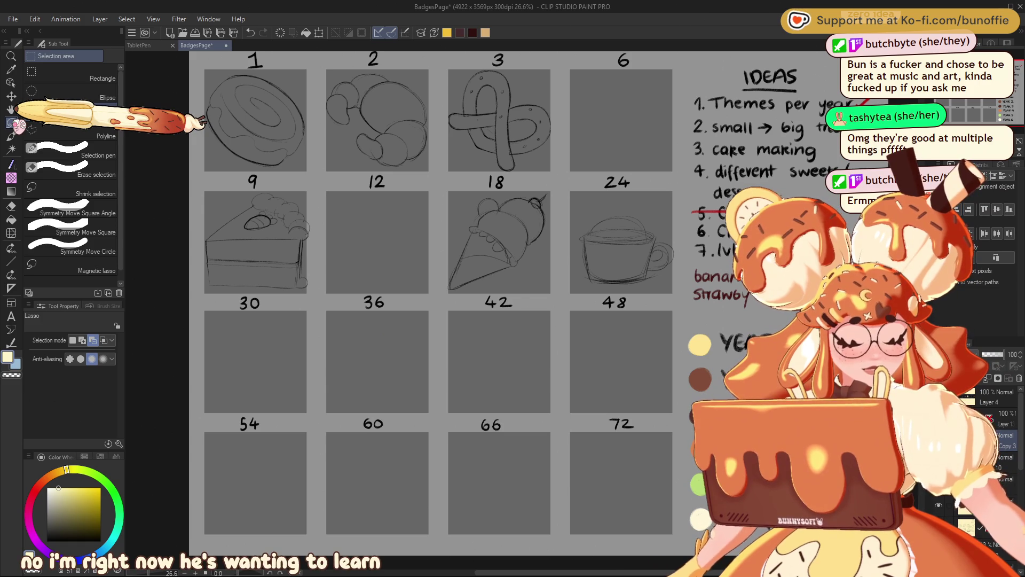
Move the second-row sketches down into the 54–72 row of badges
mouse_move(549, 185)
left_mouse_down()
mouse_move(507, 198)
mouse_move(341, 201)
mouse_move(191, 349)
mouse_move(694, 320)
mouse_move(641, 185)
left_mouse_up()
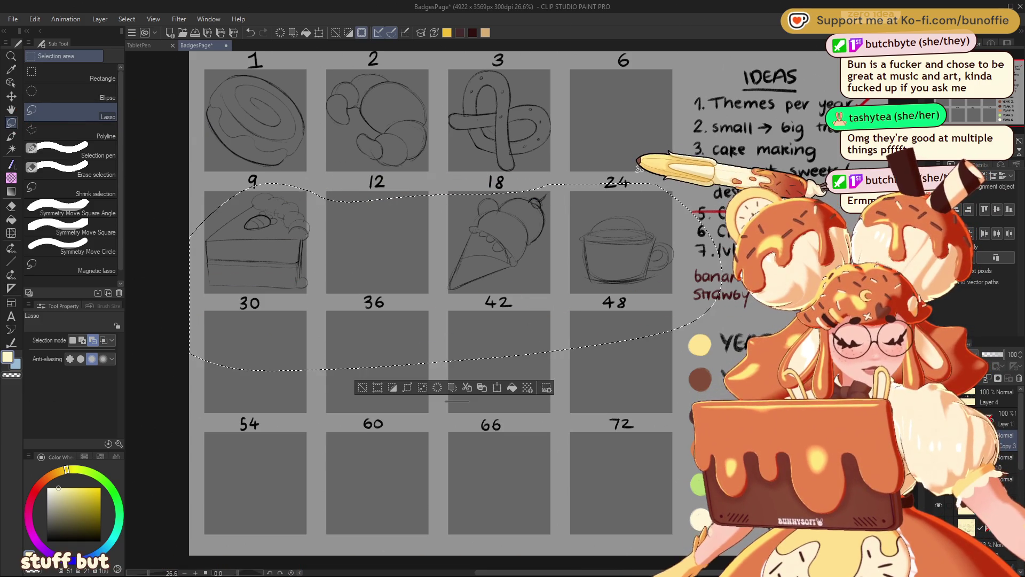
left_click(499, 388)
left_click_drag(505, 247, 506, 485)
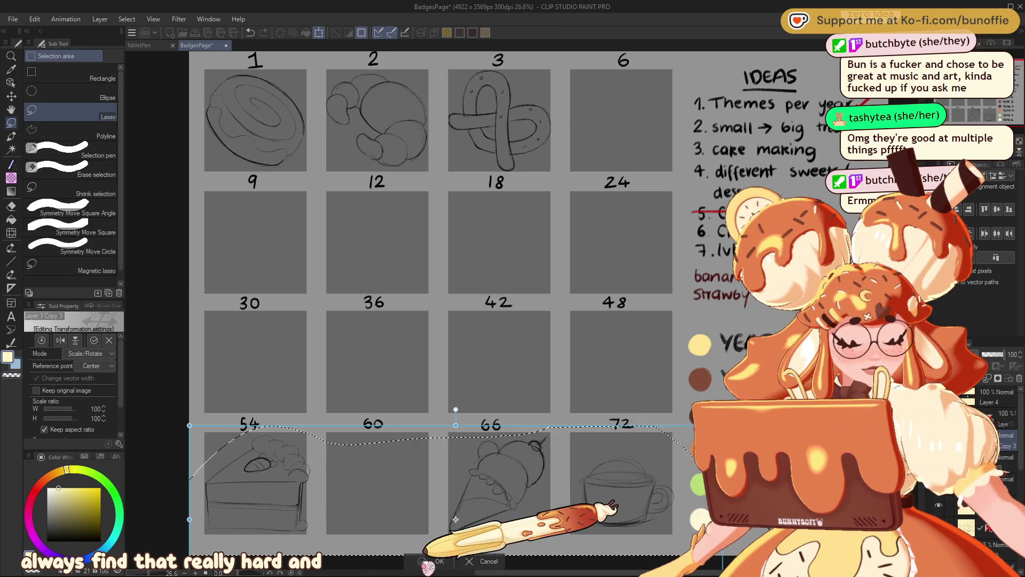
left_click(439, 561)
Deselect, show the layer holding the other dessert sketches, and outline the slot 66 sketch
left_click(363, 547)
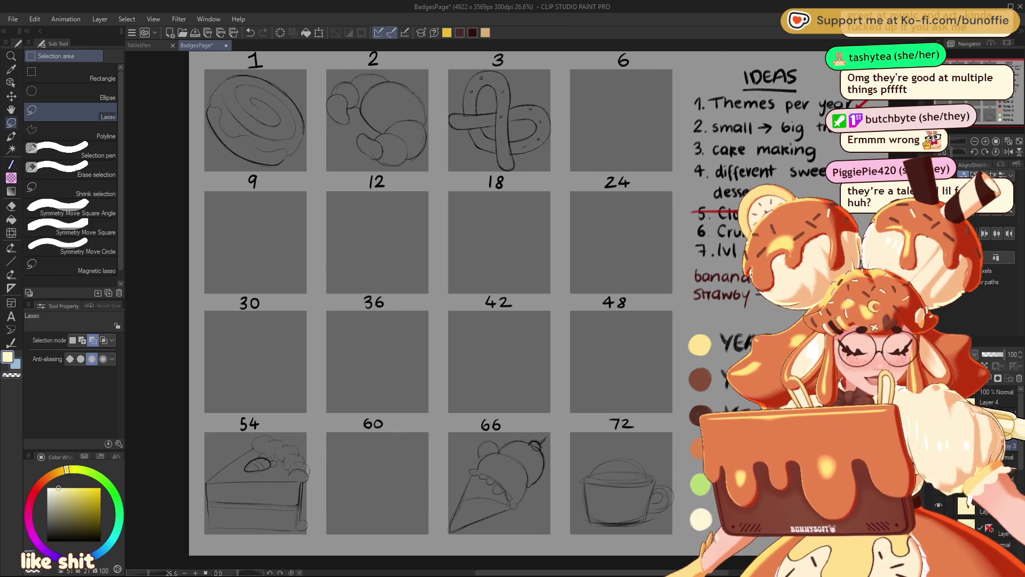
left_click(973, 401)
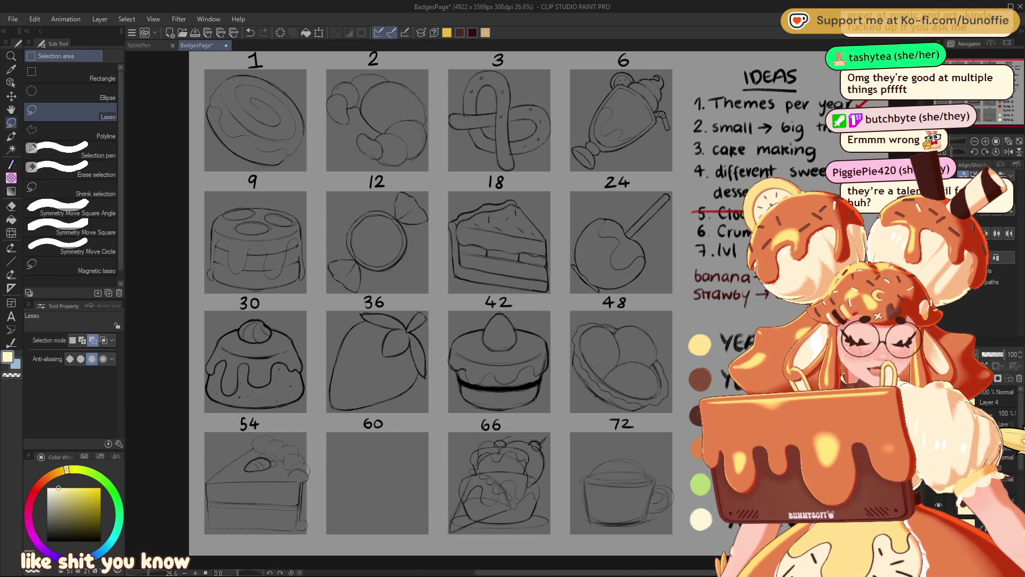
mouse_move(546, 429)
left_mouse_down()
mouse_move(536, 521)
mouse_move(558, 438)
left_mouse_up()
Move the ice cream cone sketch from slot 66 into slot 60
key("ctrl+t")
left_click_drag(524, 488, 400, 488)
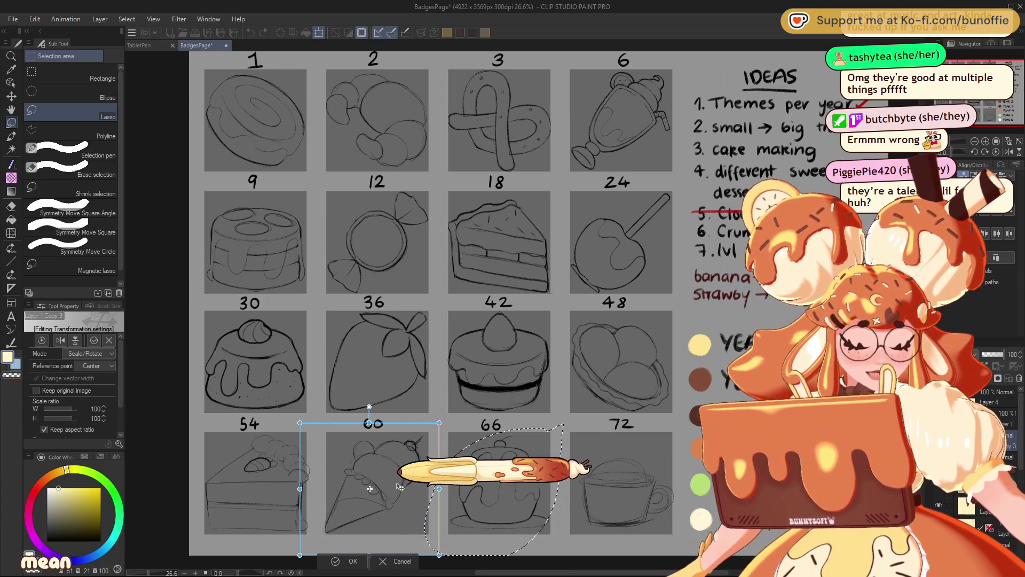
left_click(349, 560)
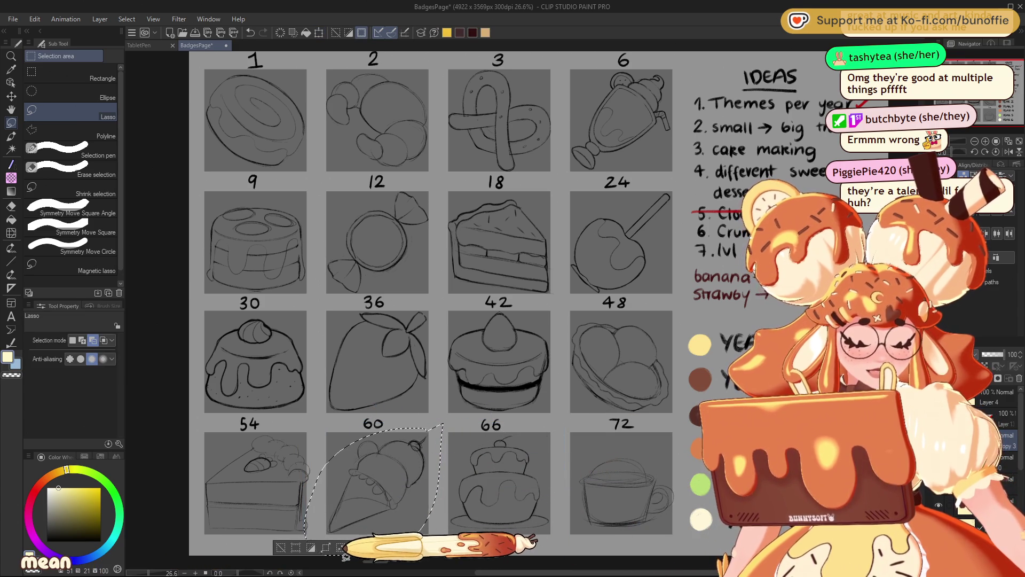
left_click(294, 532)
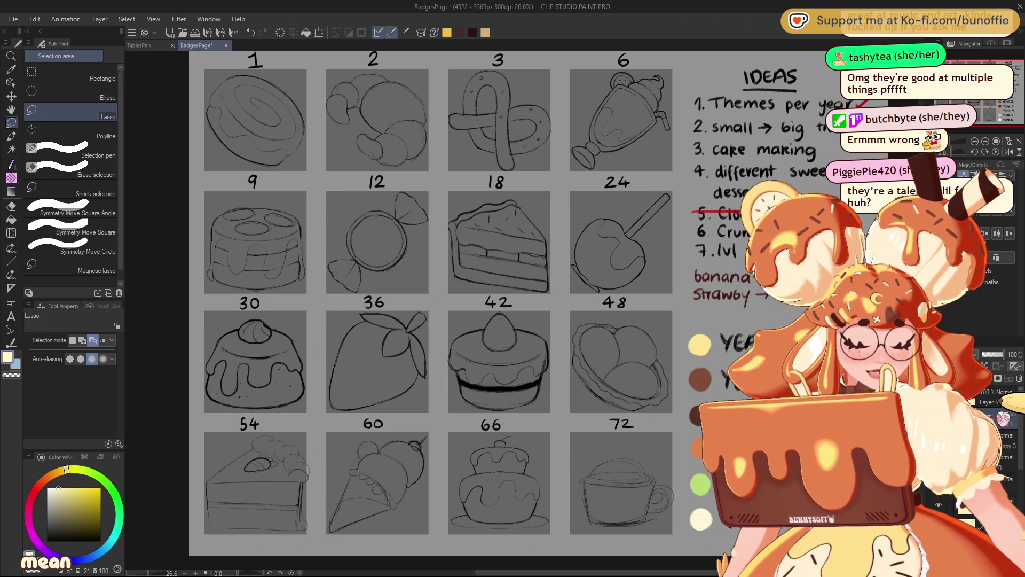
Delete the candy sketch in slot 12 and the strawberry sketch in slot 36
mouse_move(432, 190)
left_mouse_down()
mouse_move(396, 181)
mouse_move(327, 270)
mouse_move(365, 279)
mouse_move(434, 191)
left_mouse_up()
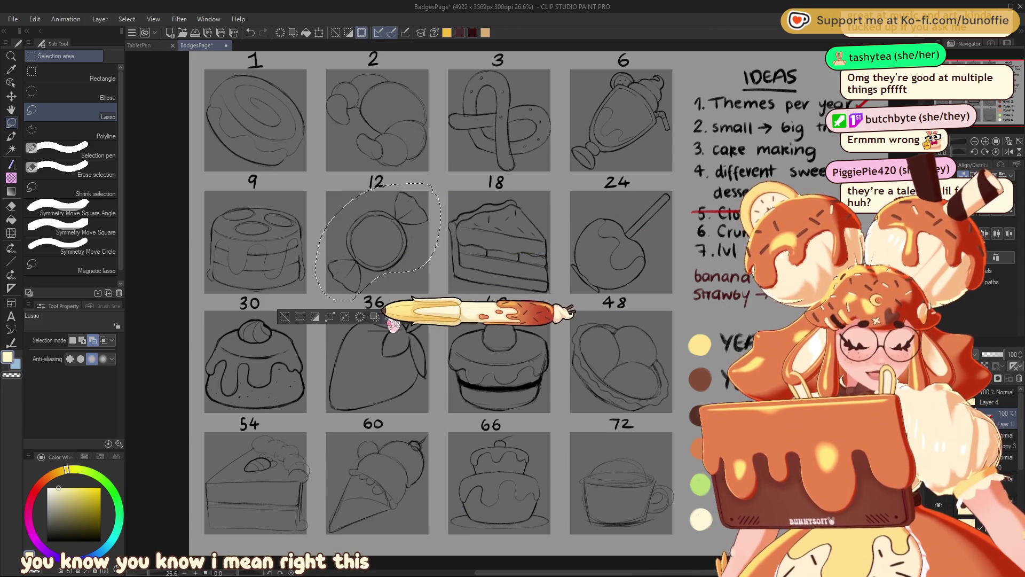
key("Delete")
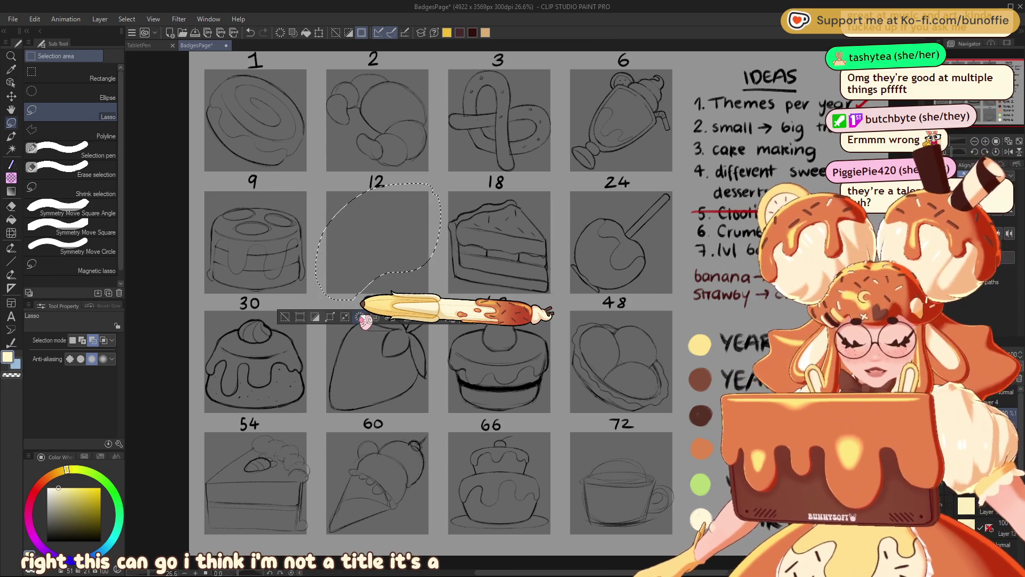
left_click(285, 317)
mouse_move(435, 302)
left_mouse_down()
mouse_move(339, 337)
mouse_move(348, 412)
mouse_move(434, 383)
mouse_move(434, 374)
left_mouse_up()
key("Delete")
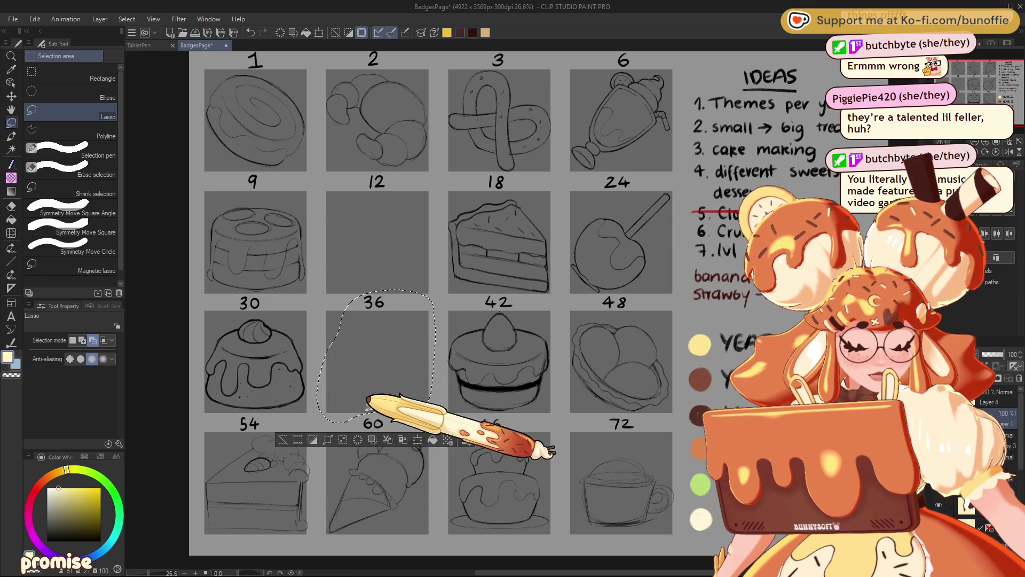
left_click(287, 425)
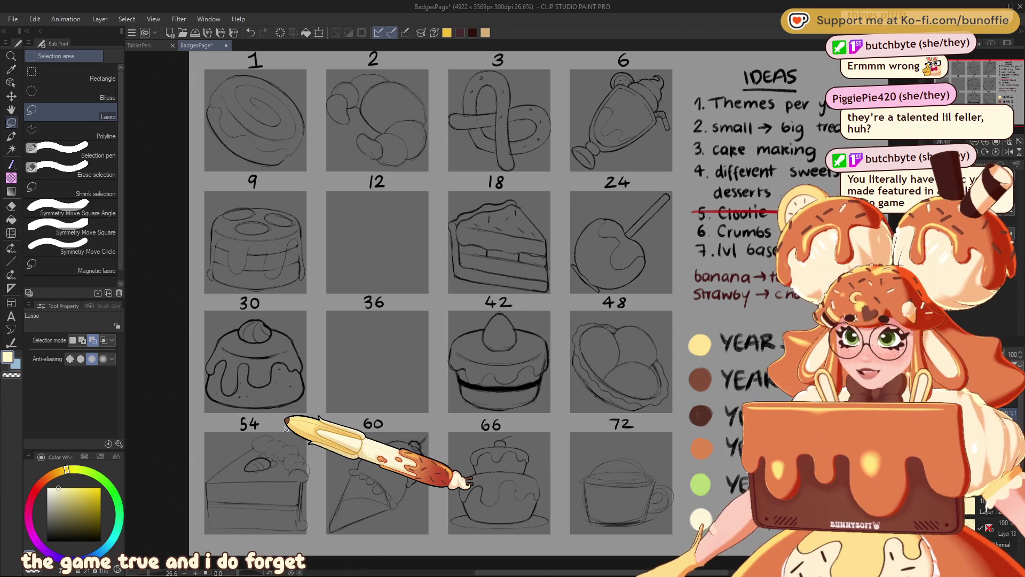
Lasso the sketch in slot 48 and delete it, leaving the slot blank
mouse_move(962, 74)
left_mouse_down()
mouse_move(984, 77)
mouse_move(975, 69)
left_mouse_up()
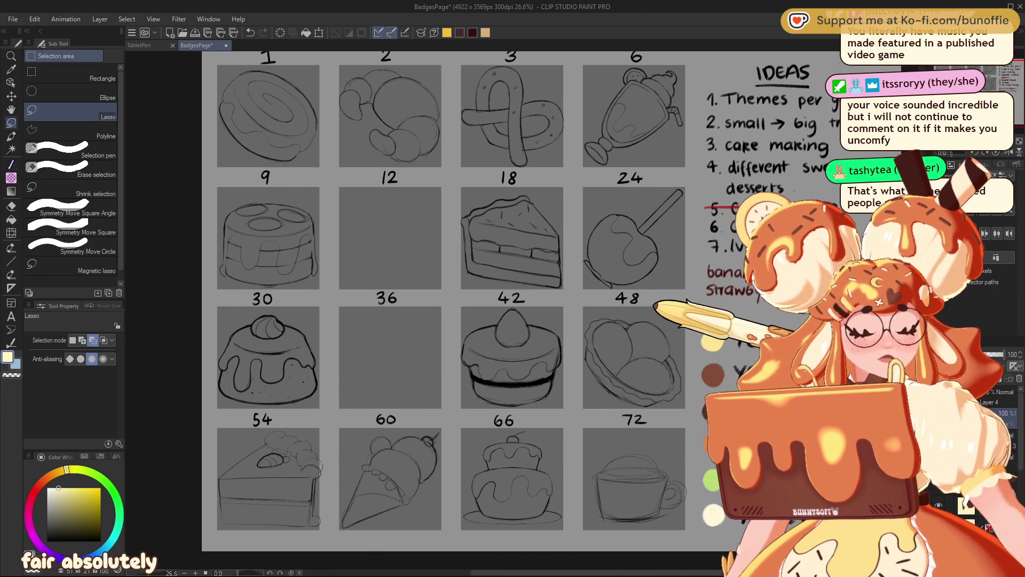
mouse_move(661, 311)
left_mouse_down()
mouse_move(588, 318)
mouse_move(632, 415)
mouse_move(682, 297)
left_mouse_up()
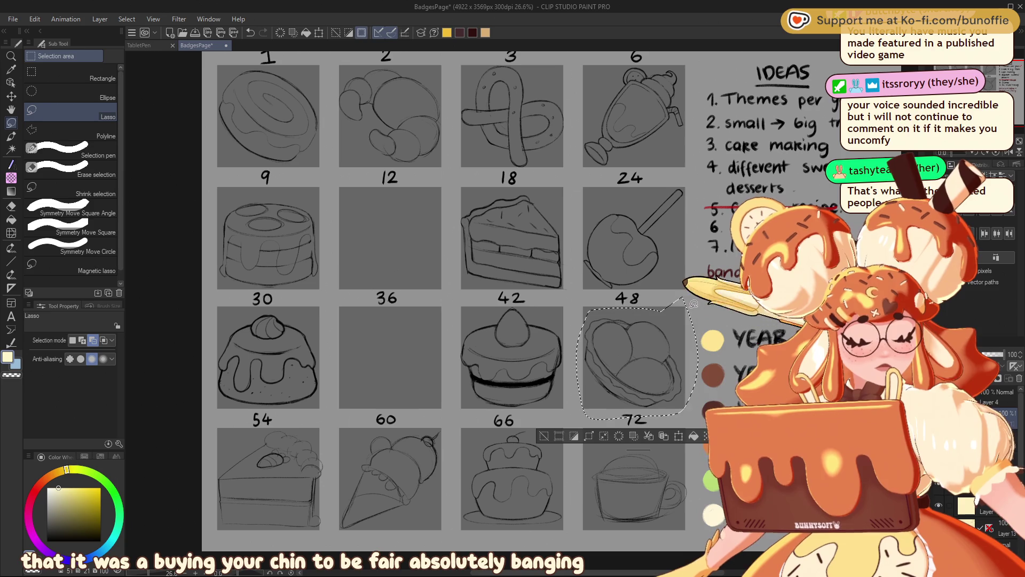
left_click(624, 435)
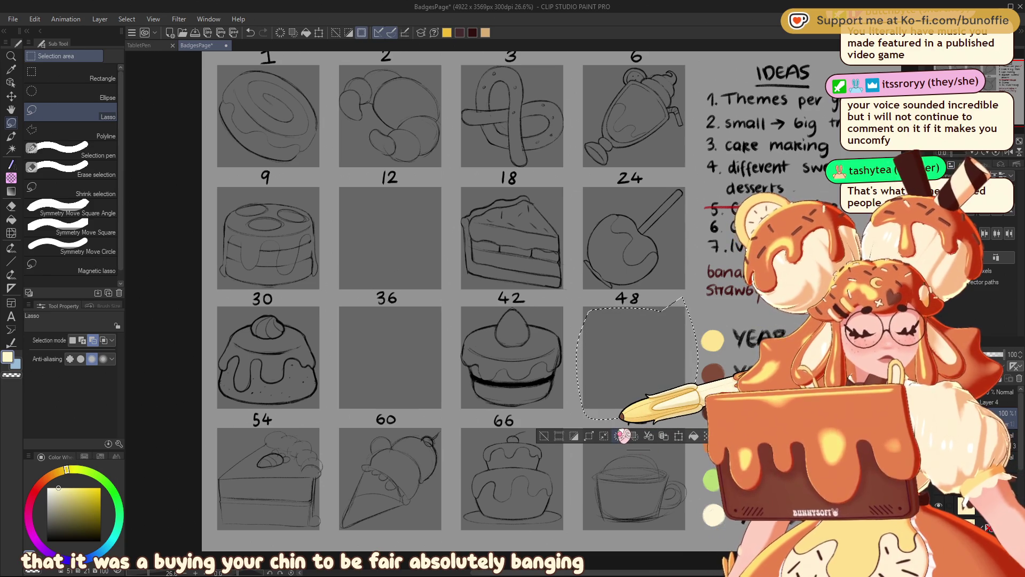
left_click(544, 435)
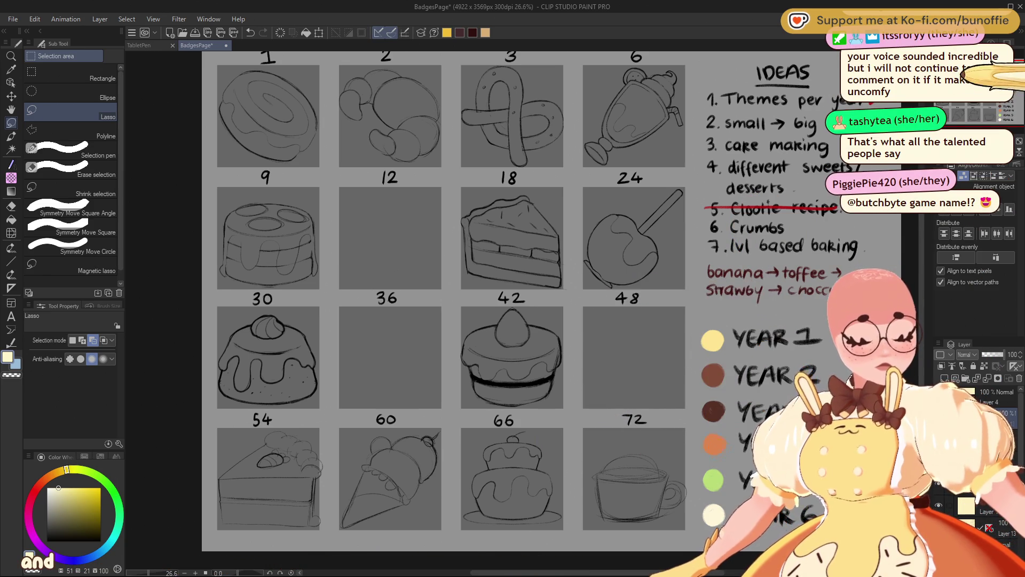
Move the swirl sketch from slot 1 into slot 12 and tilt it slightly clockwise
left_click_drag(546, 425, 640, 519)
mouse_move(406, 234)
left_mouse_down()
mouse_move(297, 227)
mouse_move(419, 236)
left_mouse_up()
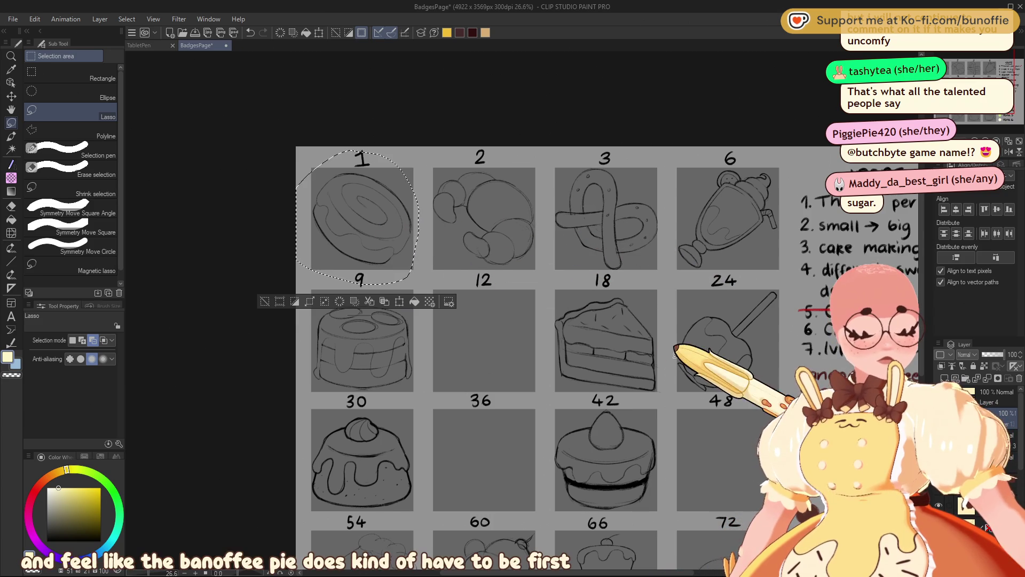
key("ctrl+d")
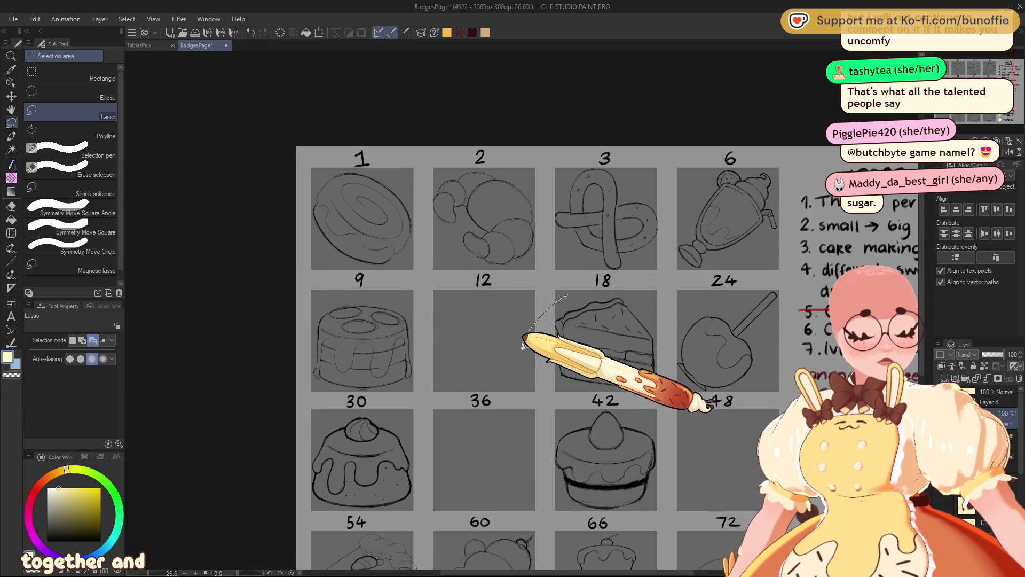
mouse_move(408, 188)
left_mouse_down()
mouse_move(292, 228)
mouse_move(424, 231)
mouse_move(409, 200)
left_mouse_up()
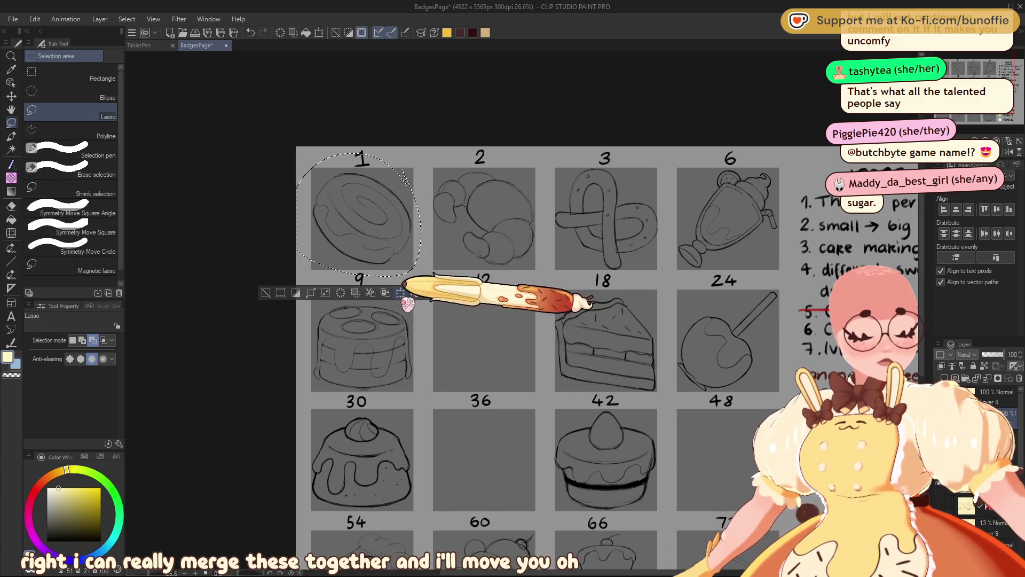
left_click(401, 292)
mouse_move(384, 221)
left_mouse_down()
mouse_move(525, 365)
mouse_move(548, 335)
left_mouse_up()
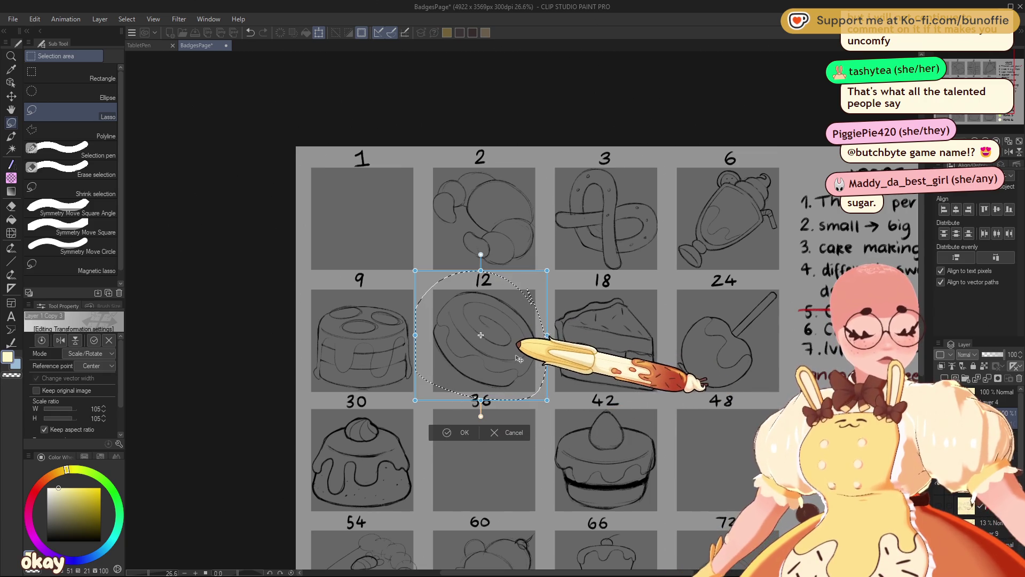
left_click_drag(562, 338, 561, 342)
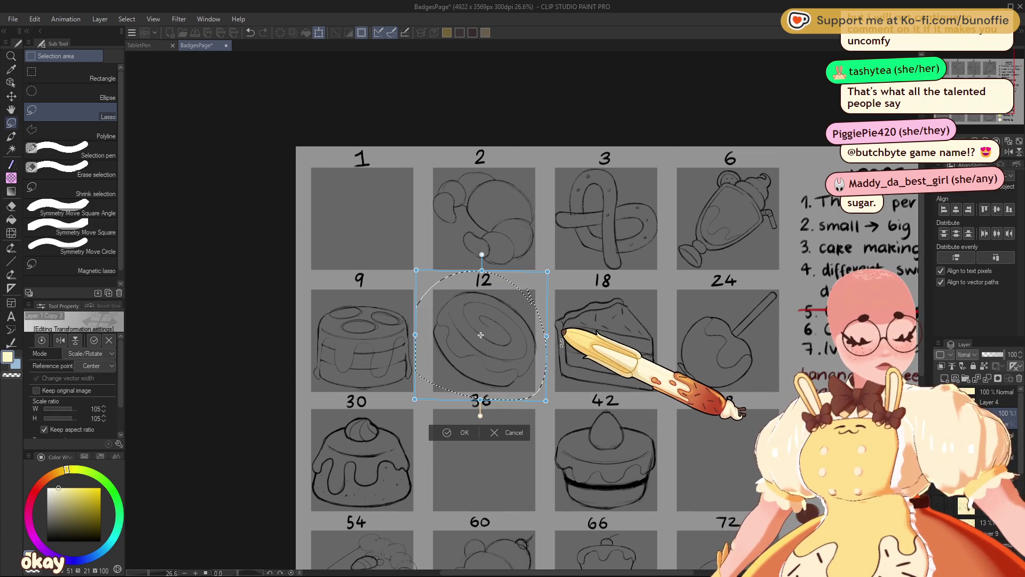